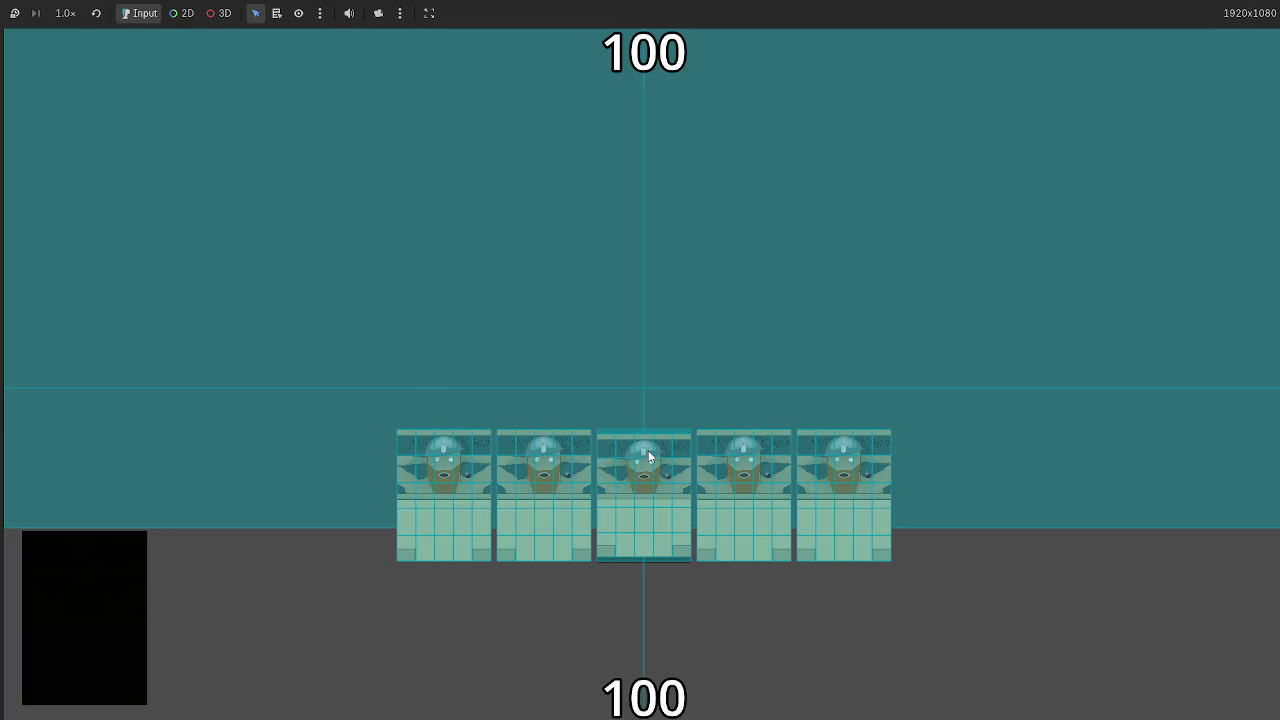
Play the middle hand card onto the board, then stop the test run
click(648, 455)
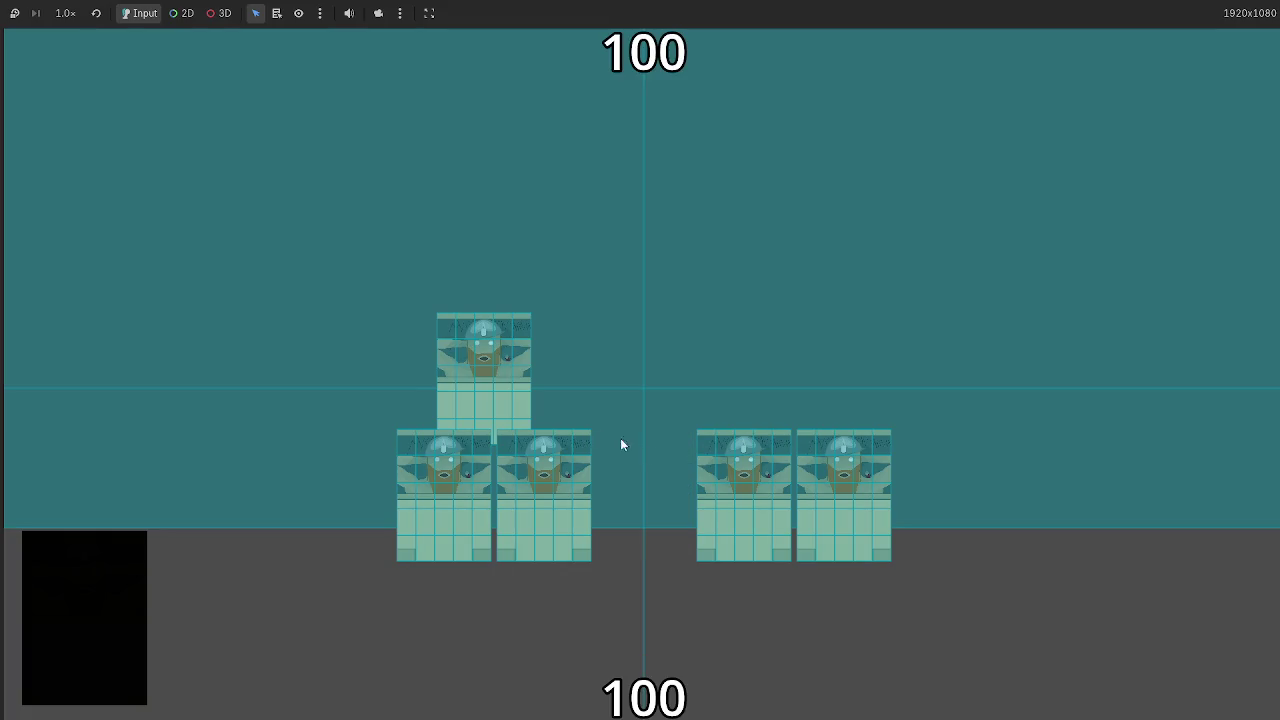
mouse_move(518, 403)
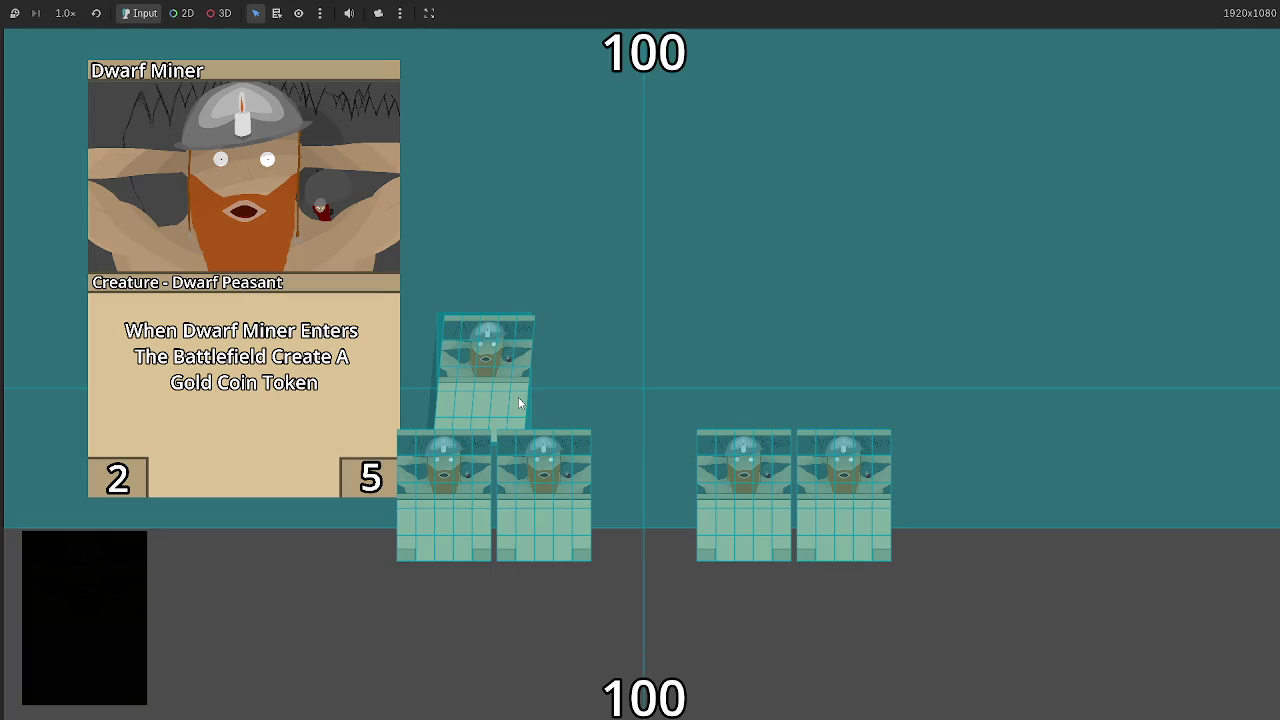
key(F8)
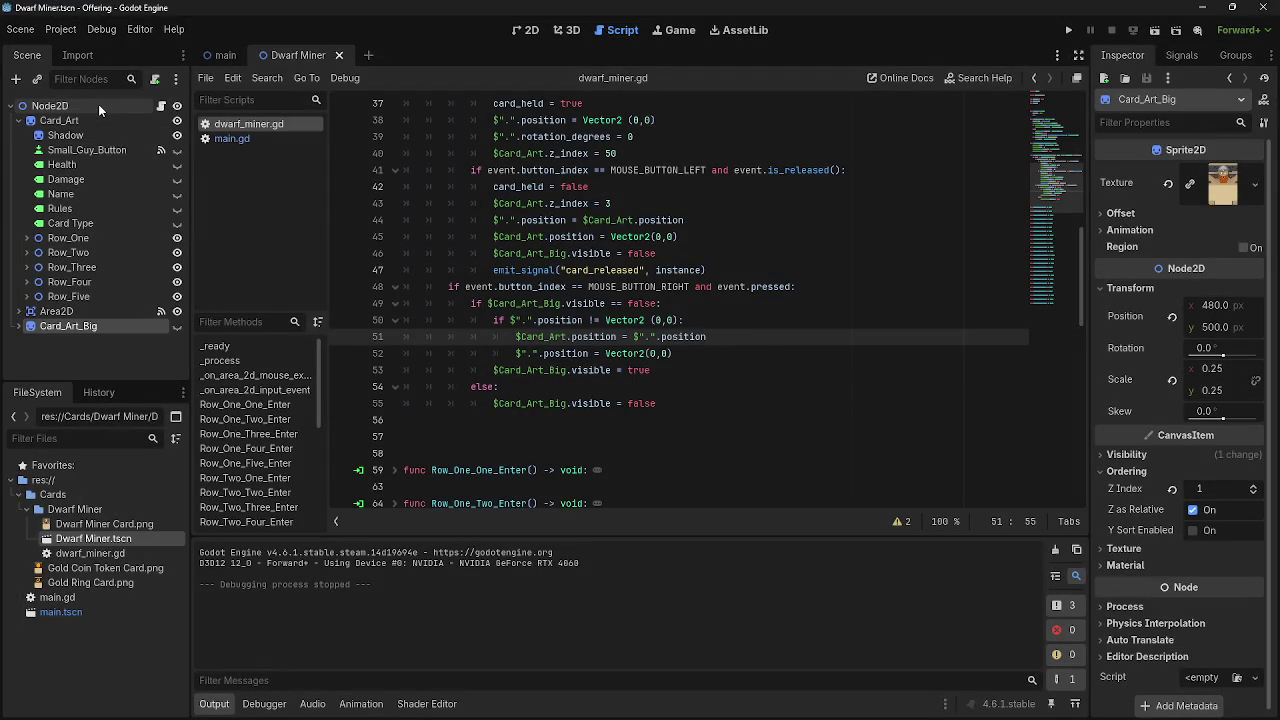
Add line 50 'if parent_node.name == "battlefield":' and indent lines 51–53 beneath it
click(733, 304)
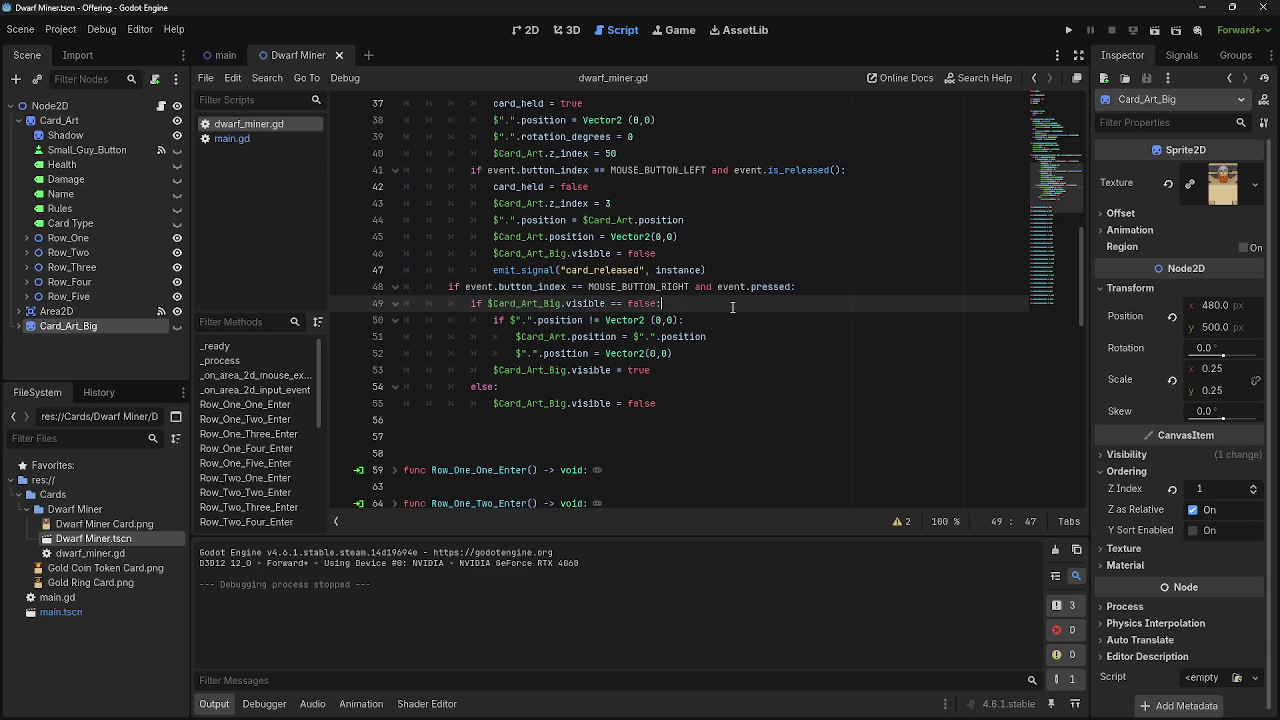
key(Return)
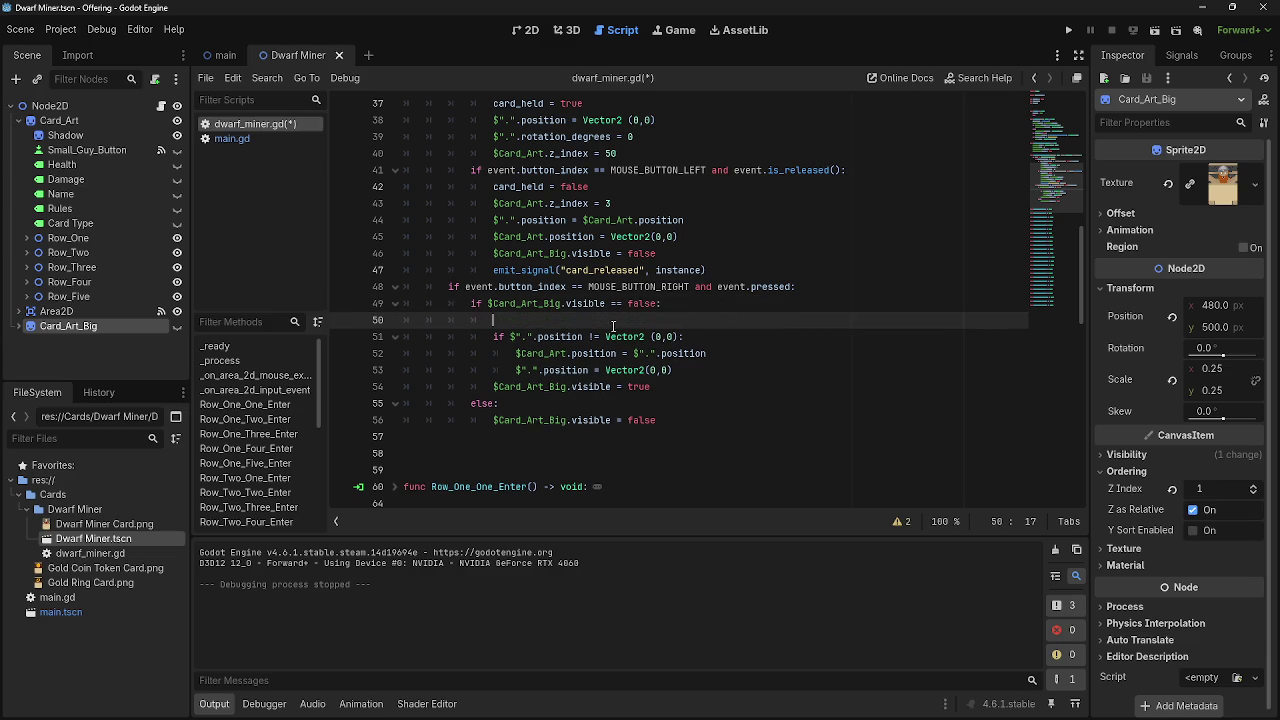
drag(503, 340, 690, 372)
key(Tab)
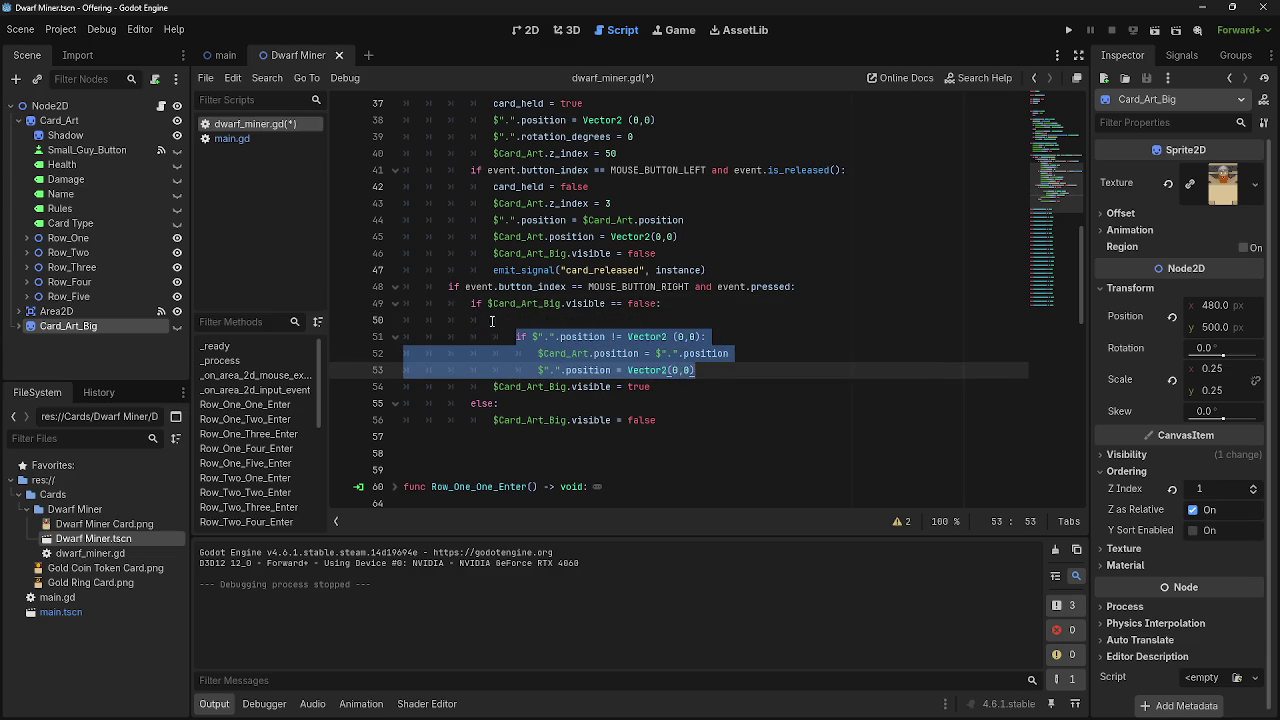
click(600, 320)
text(if paren)
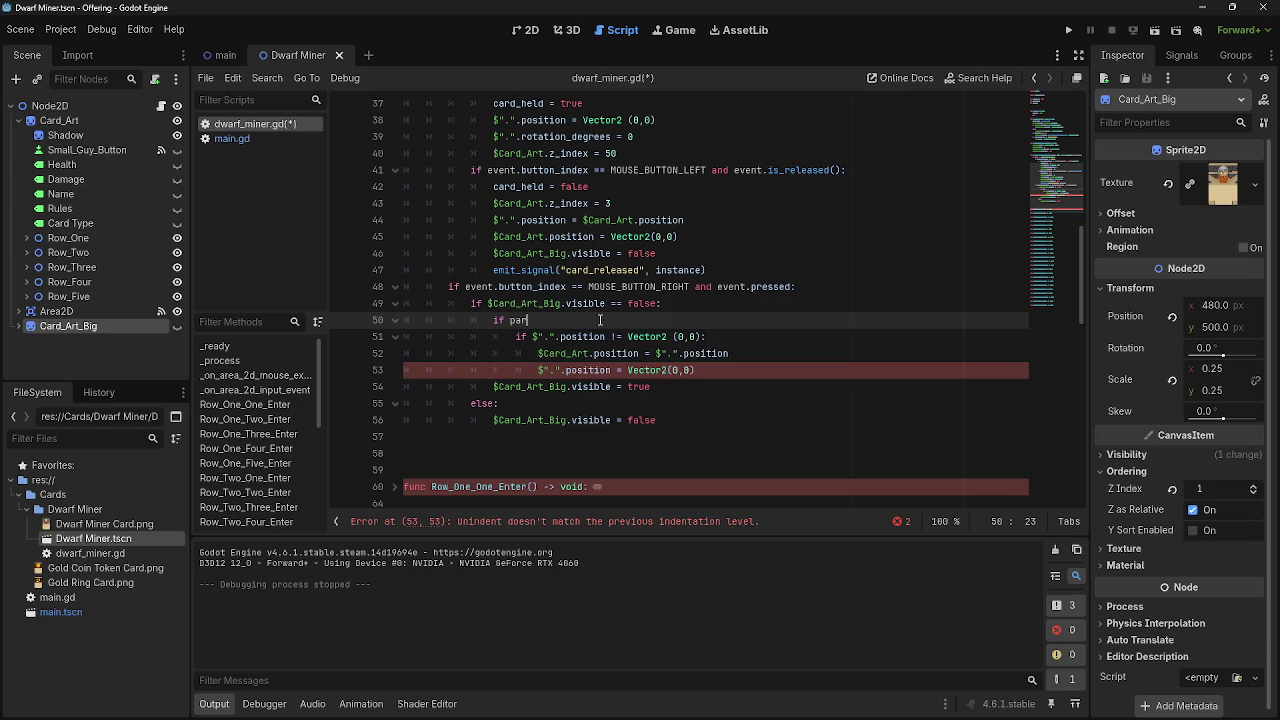
key(Return)
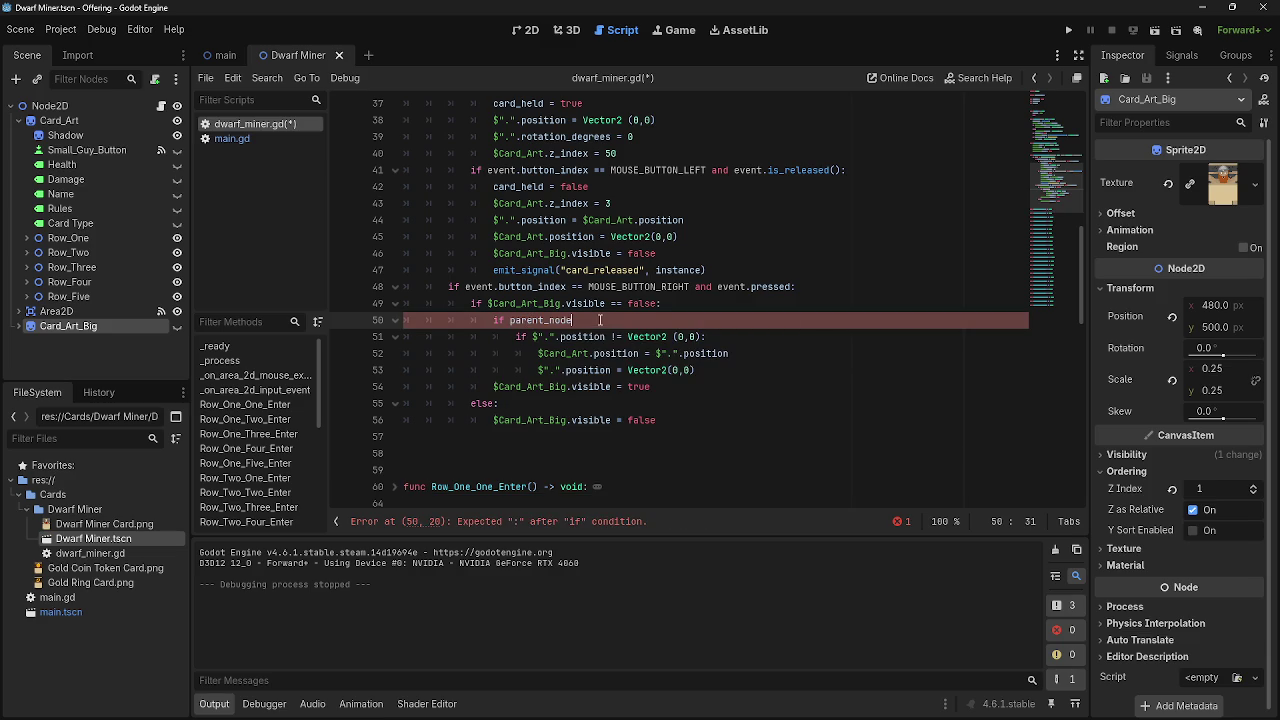
text(.name == )
text("battle)
text(field":)
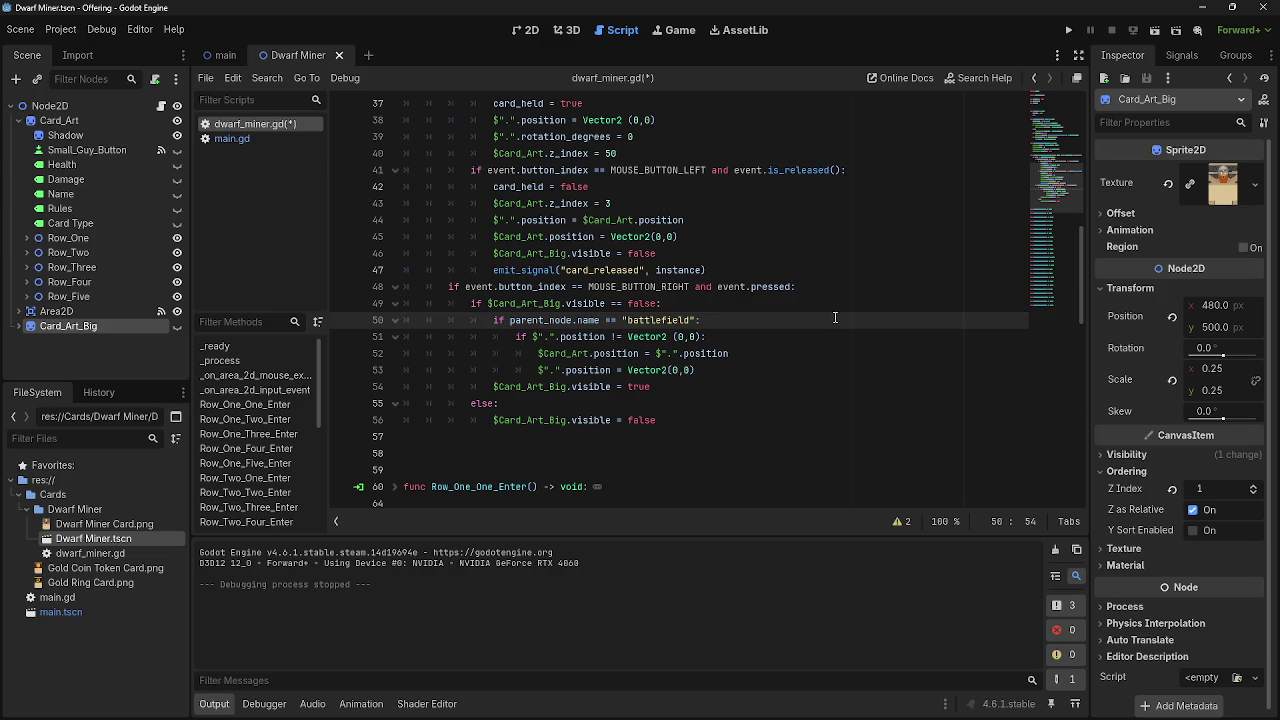
Review the new lines 50–51 and run the project
click(742, 334)
click(737, 324)
click(736, 330)
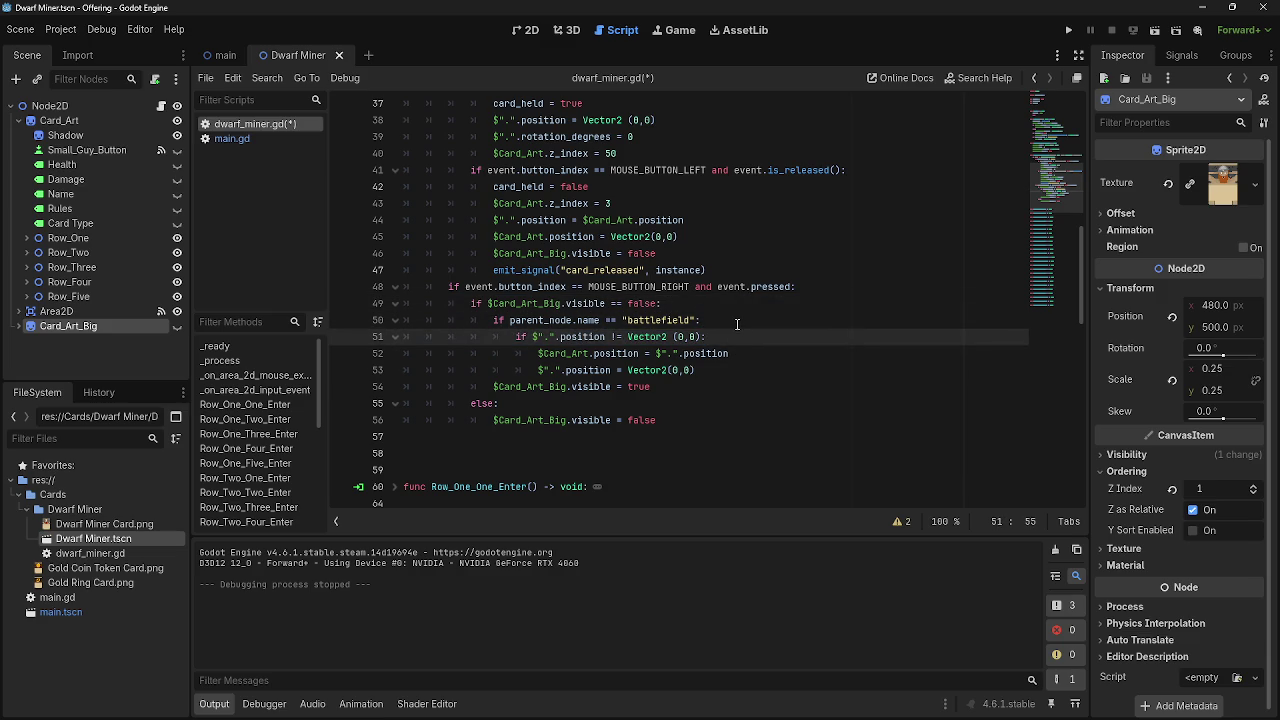
scroll(737, 324, down, 3)
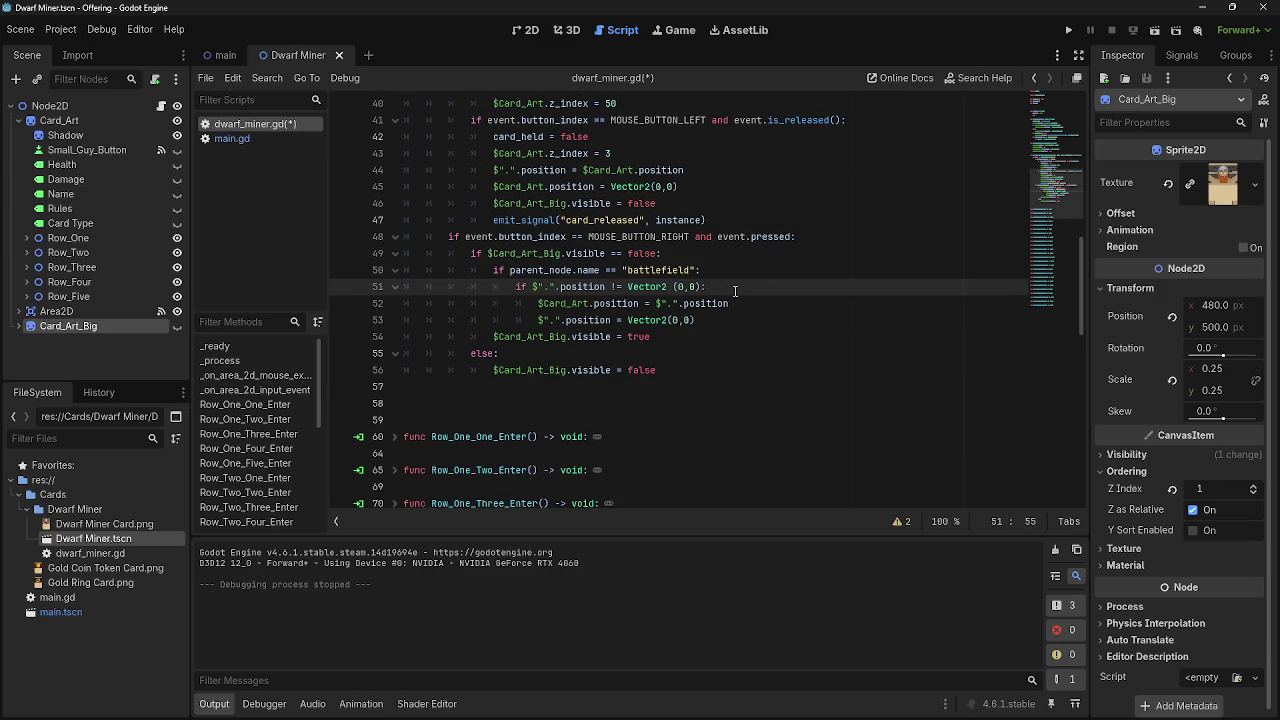
click(736, 286)
click(1068, 30)
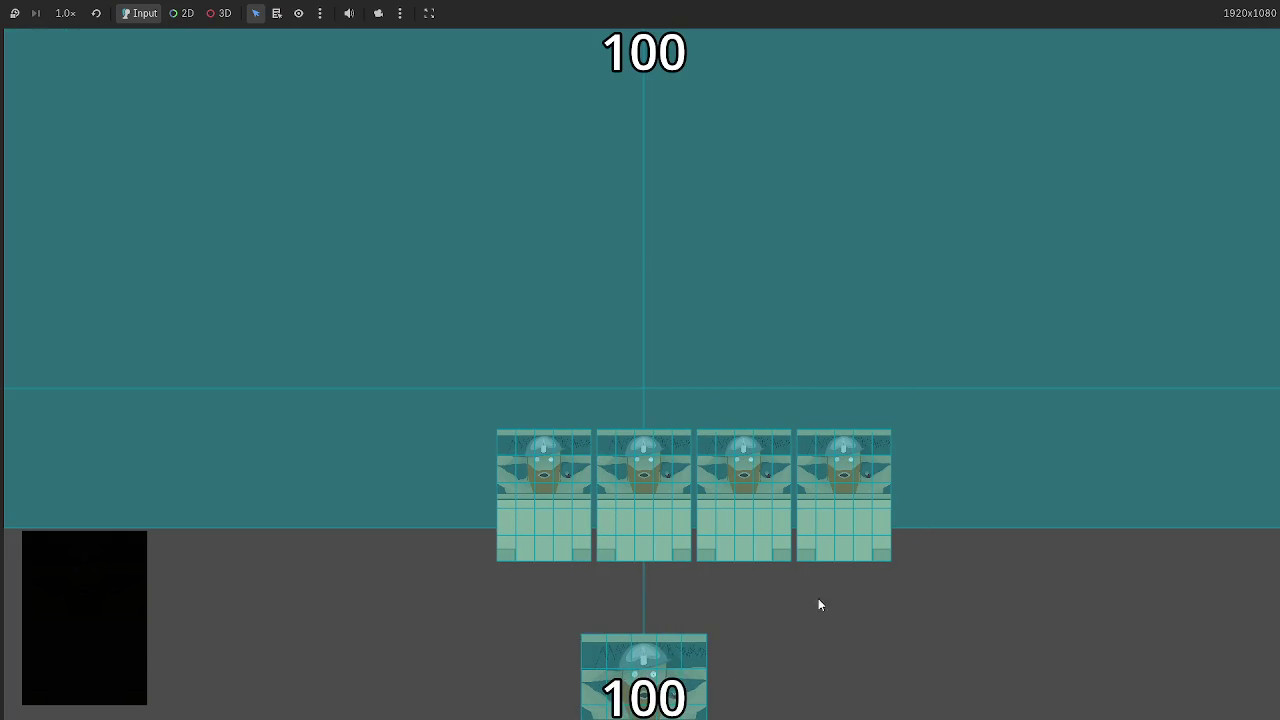
Stop the game, inspect line 50's battlefield condition, then rerun and stop the project
mouse_move(587, 491)
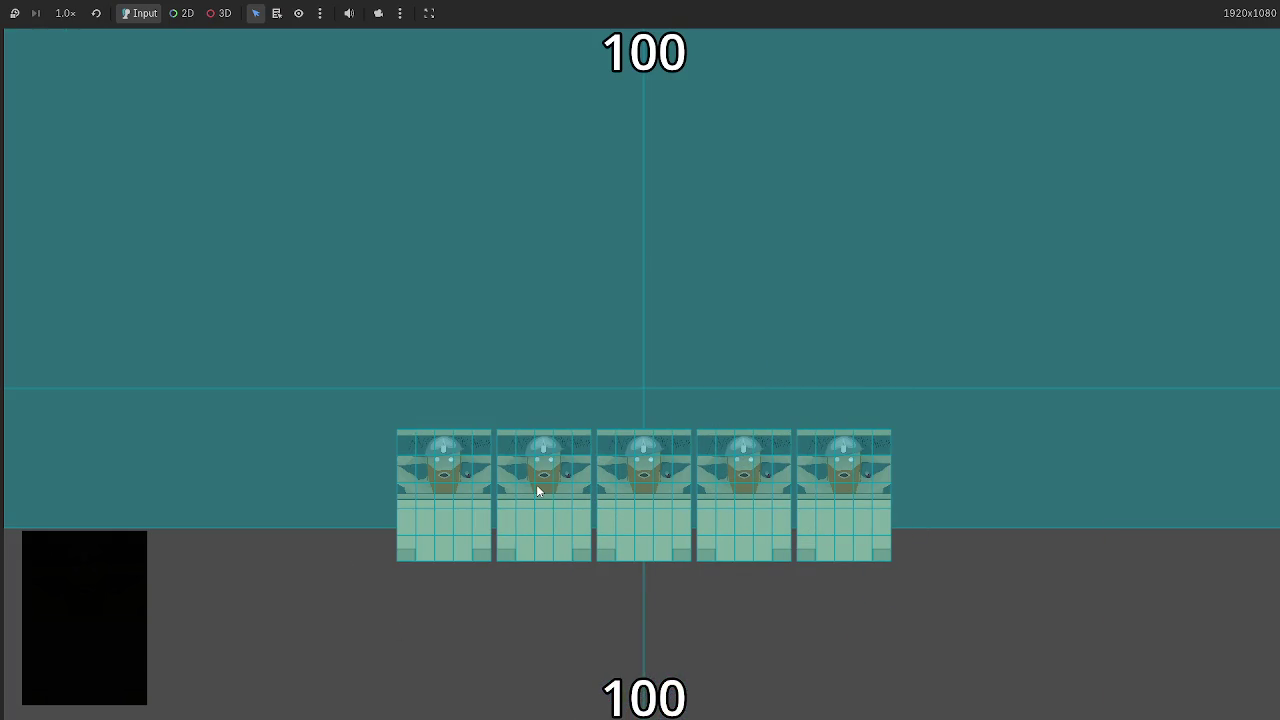
key(F8)
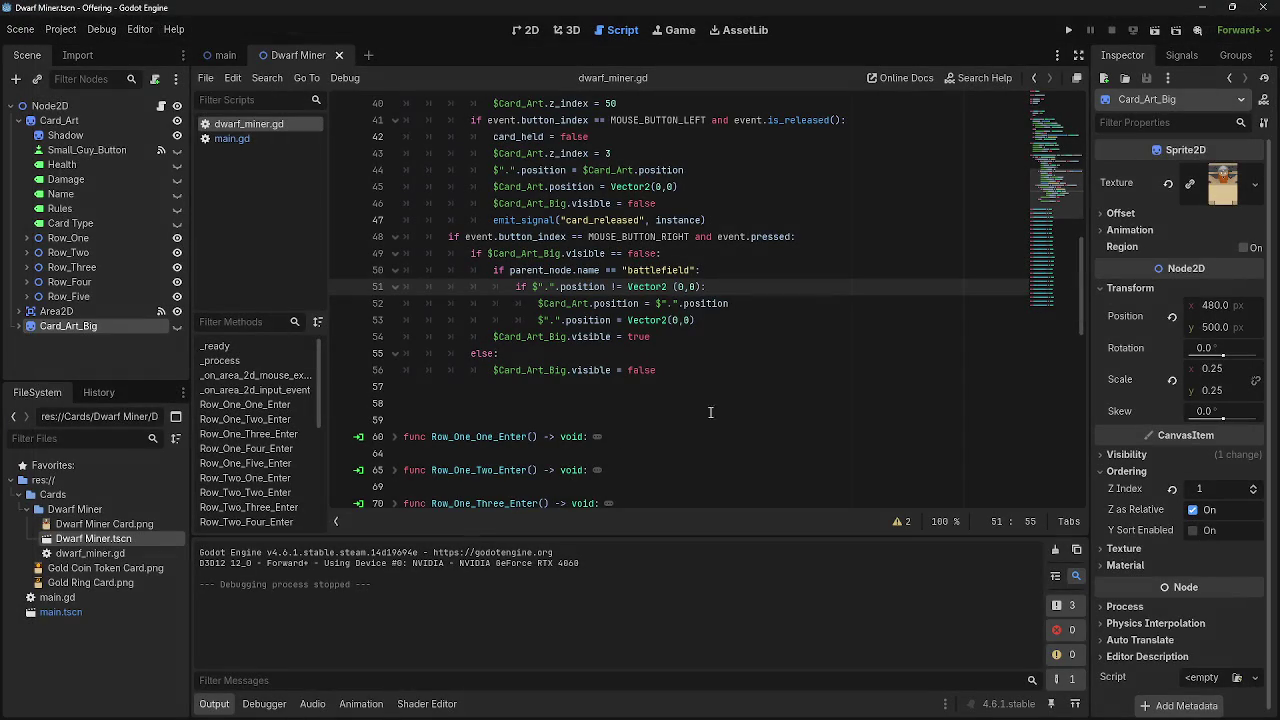
key(Down)
key(Down)
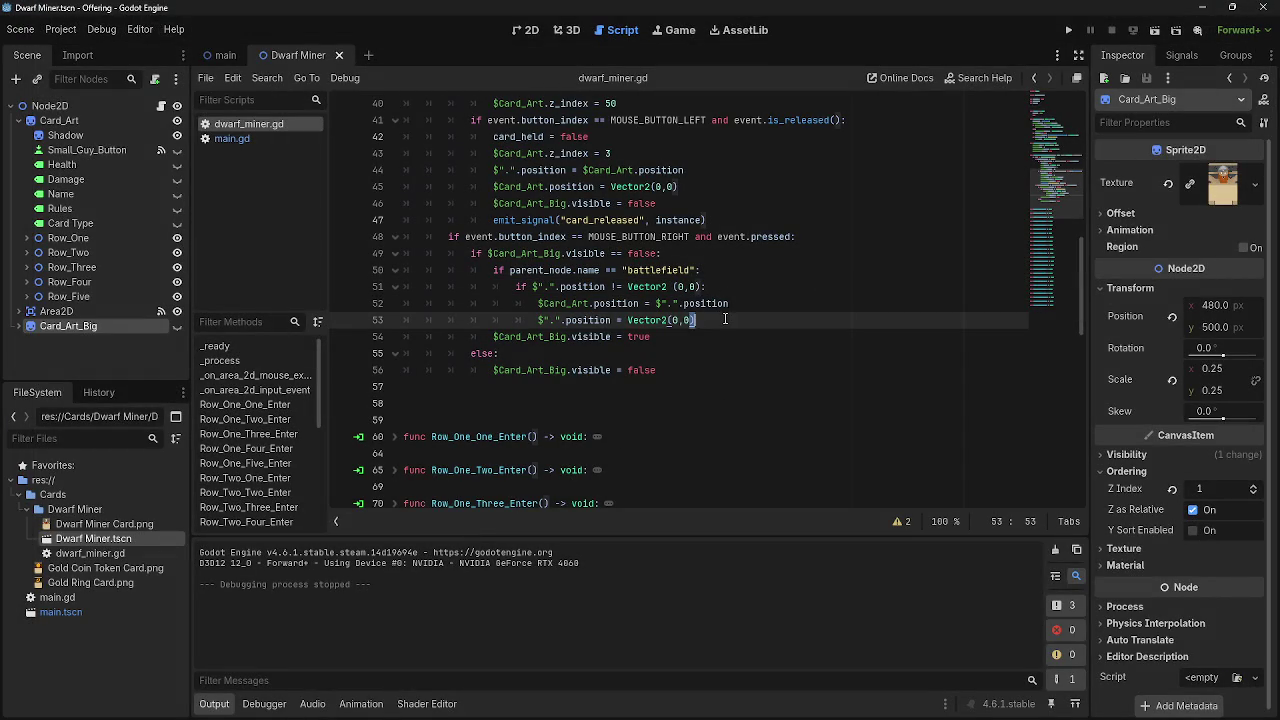
drag(597, 270, 719, 270)
click(719, 270)
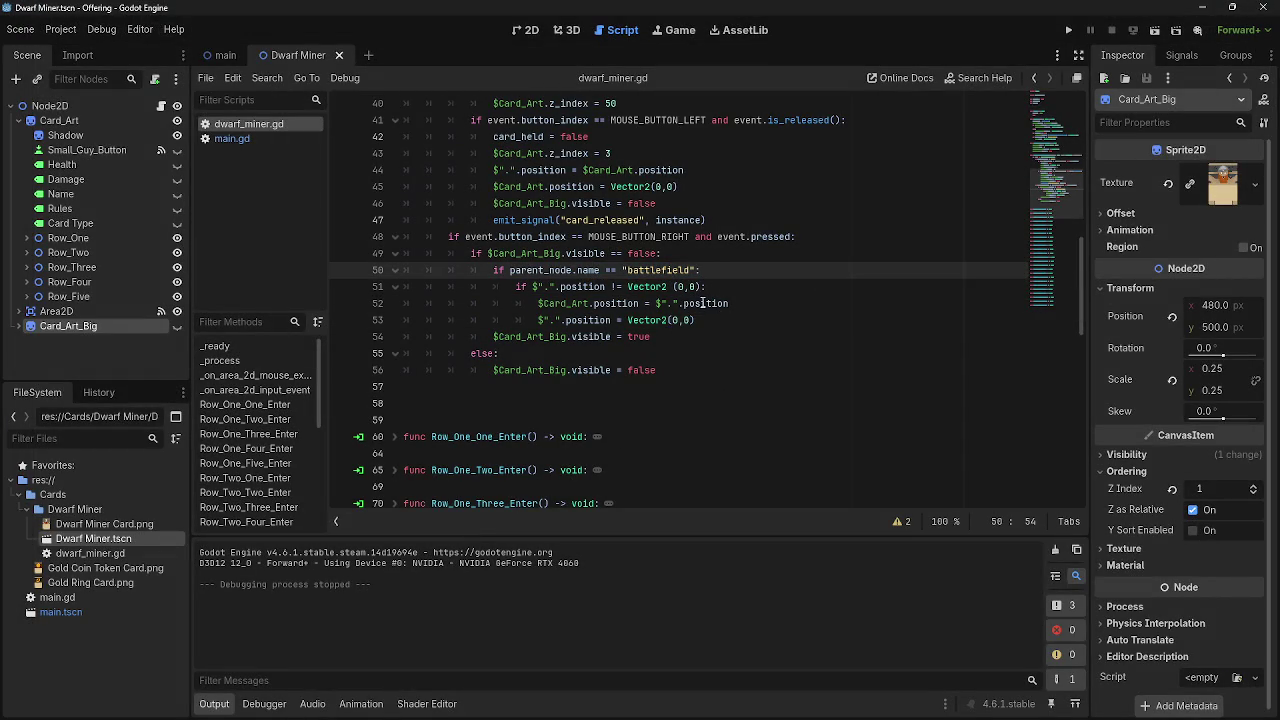
key(F5)
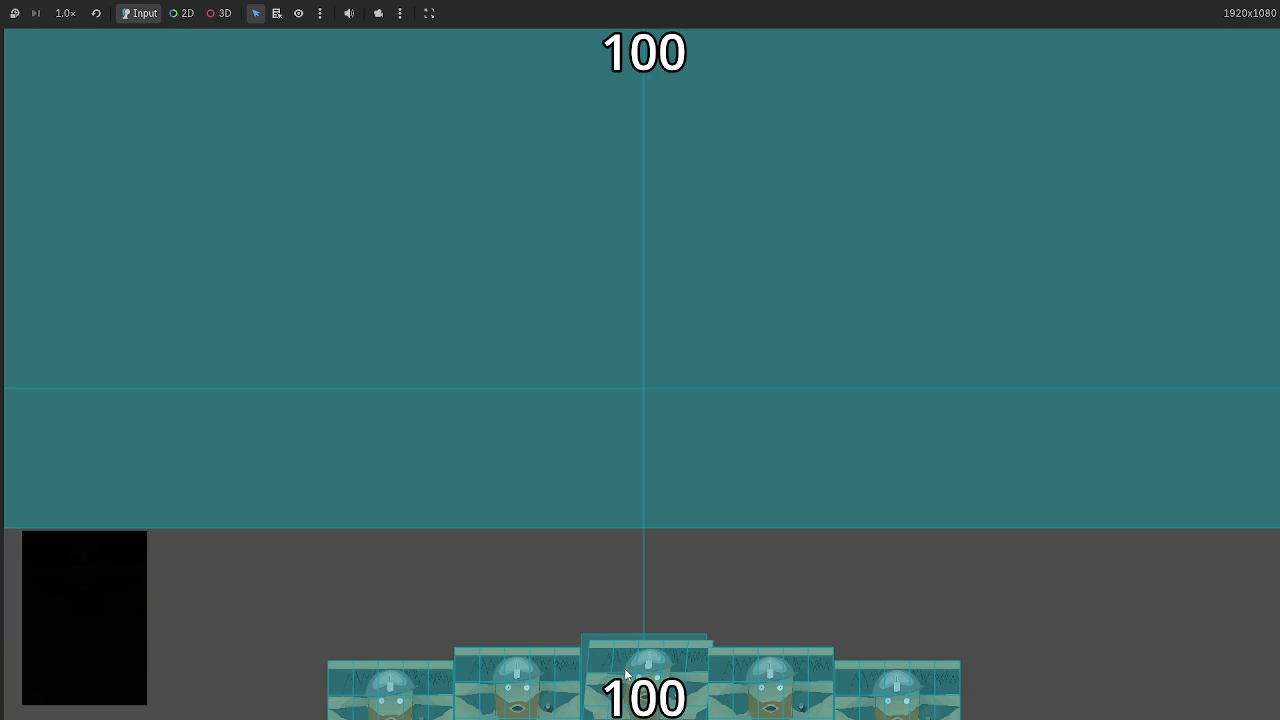
key(F8)
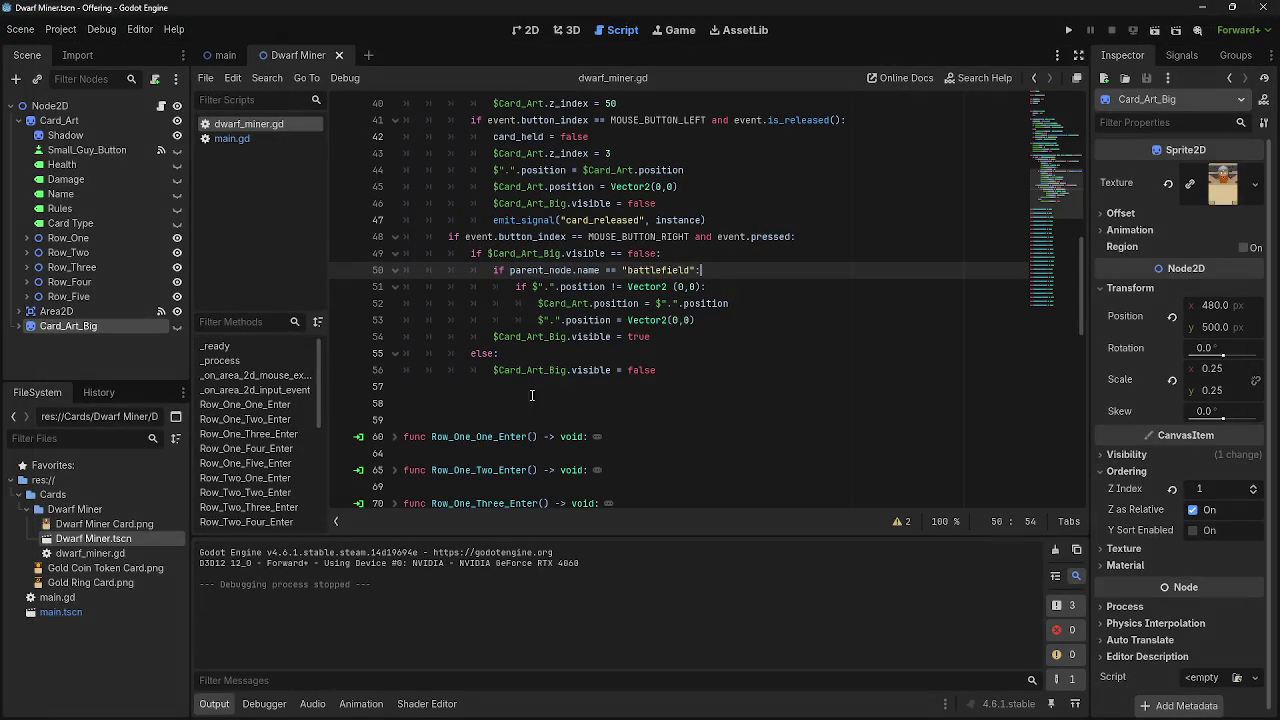
Change line 50's check from "battlefield" to "Hand", then test a hand card on the board
drag(693, 270, 630, 276)
text(Hand)
click(1068, 31)
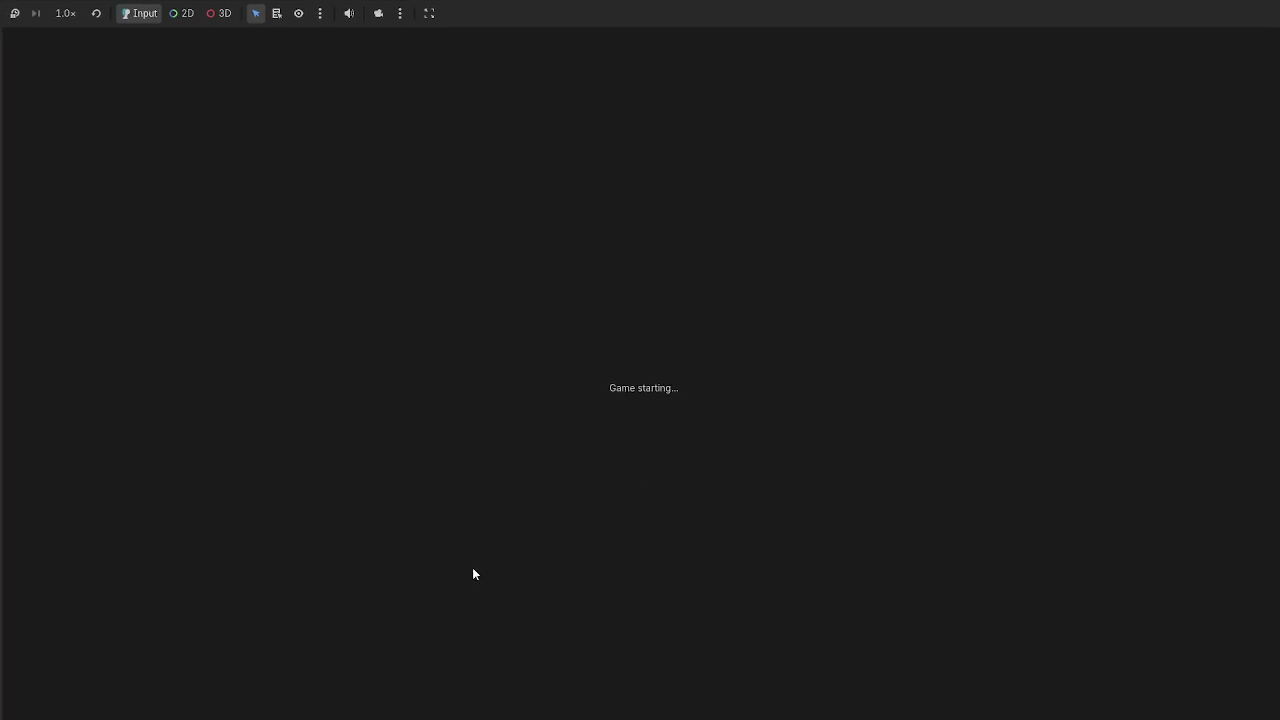
mouse_move(632, 678)
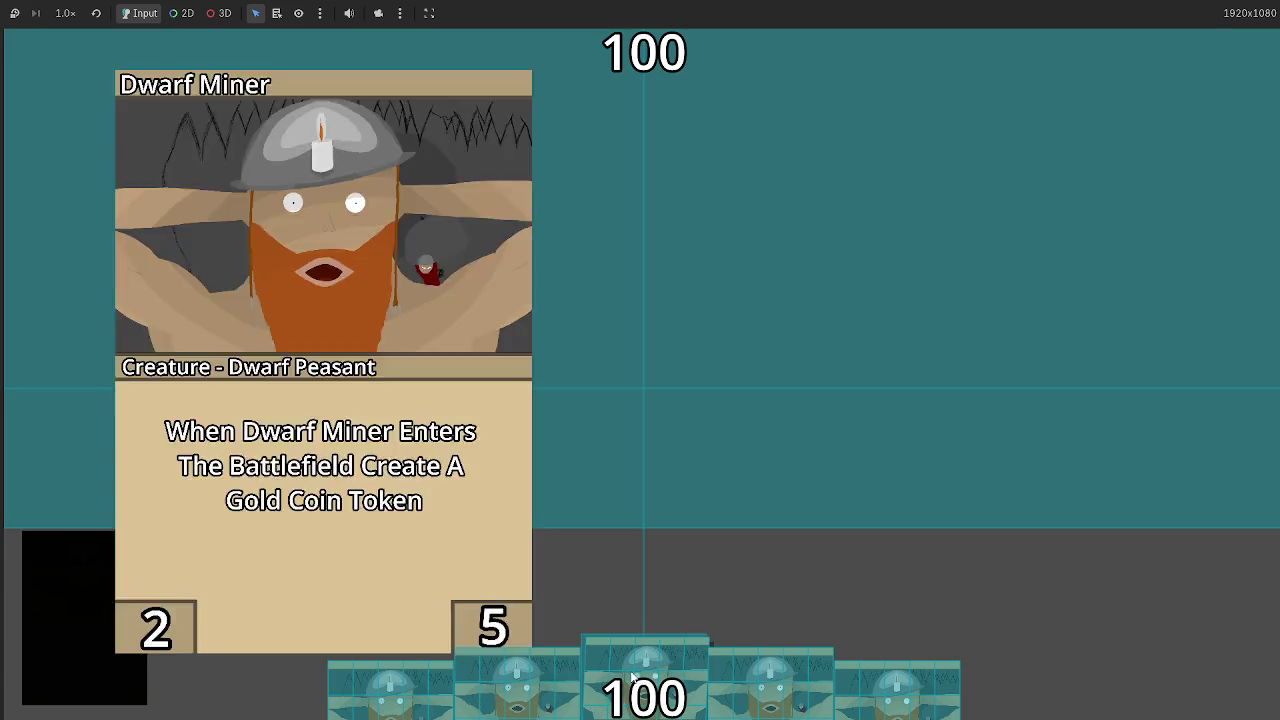
drag(640, 668, 626, 429)
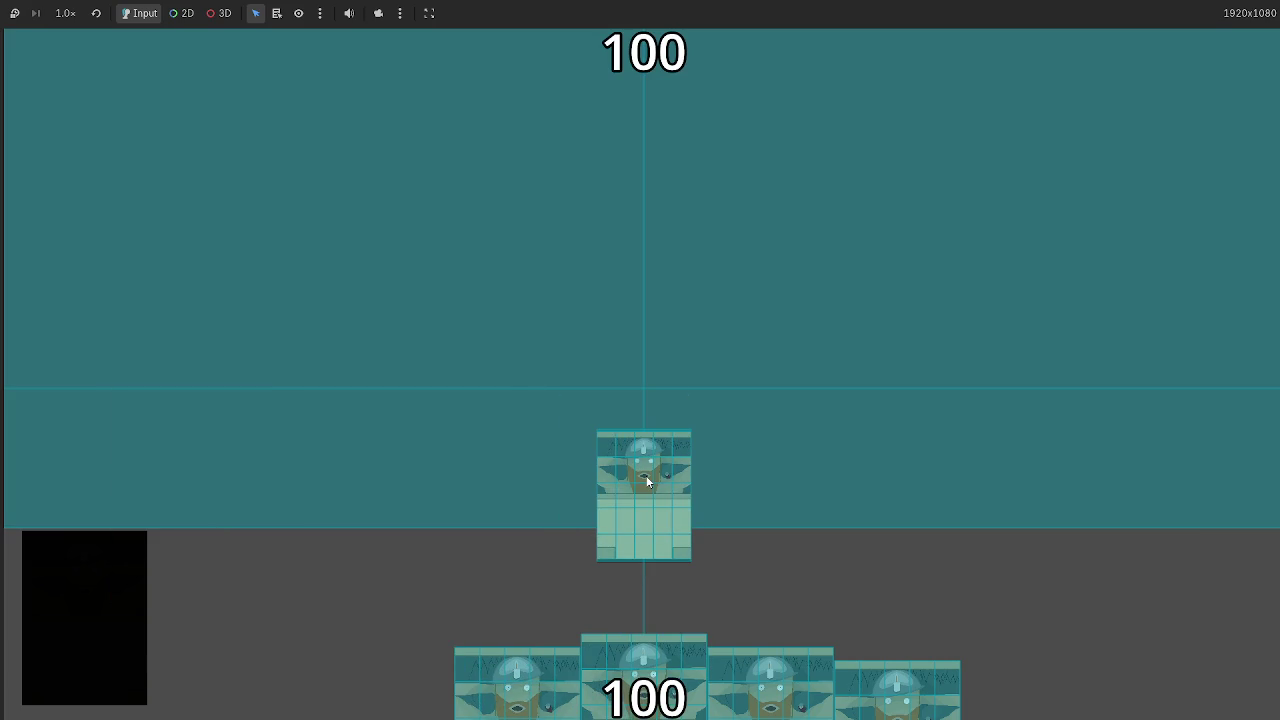
key(F8)
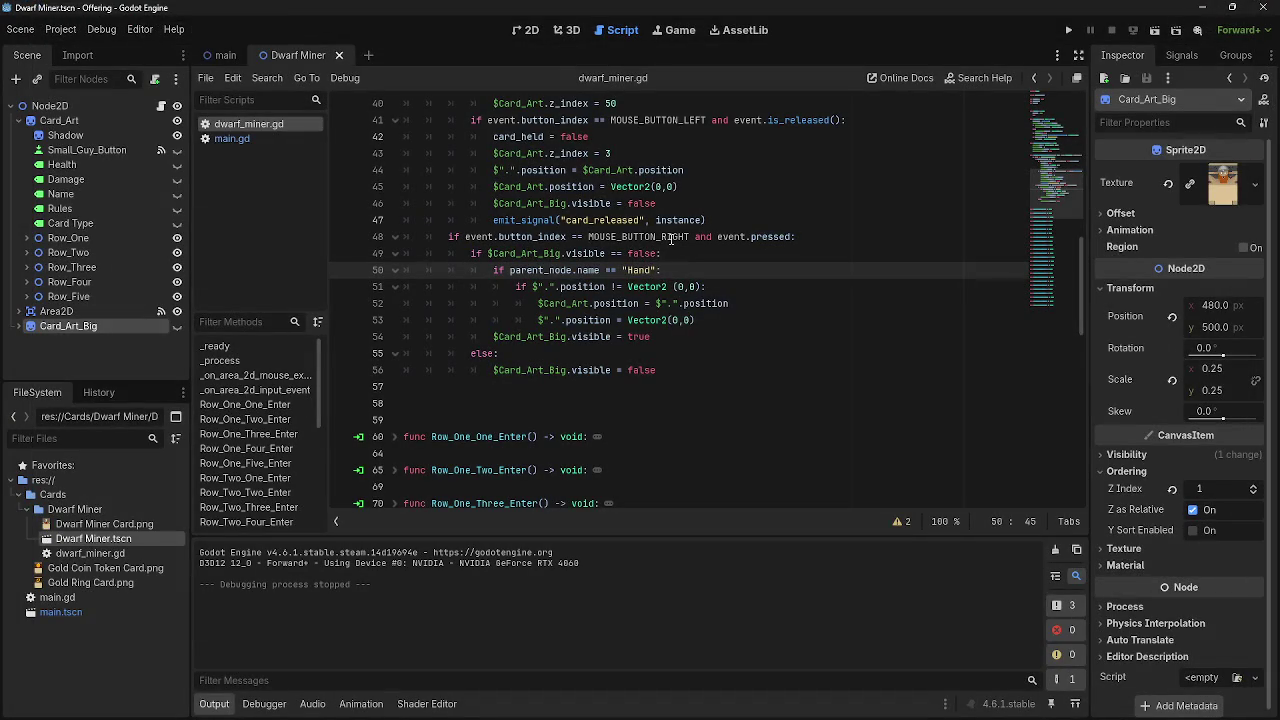
Add line 54 'if parent_node.name == "Battlefield":' after the Hand block
click(776, 324)
key(Return)
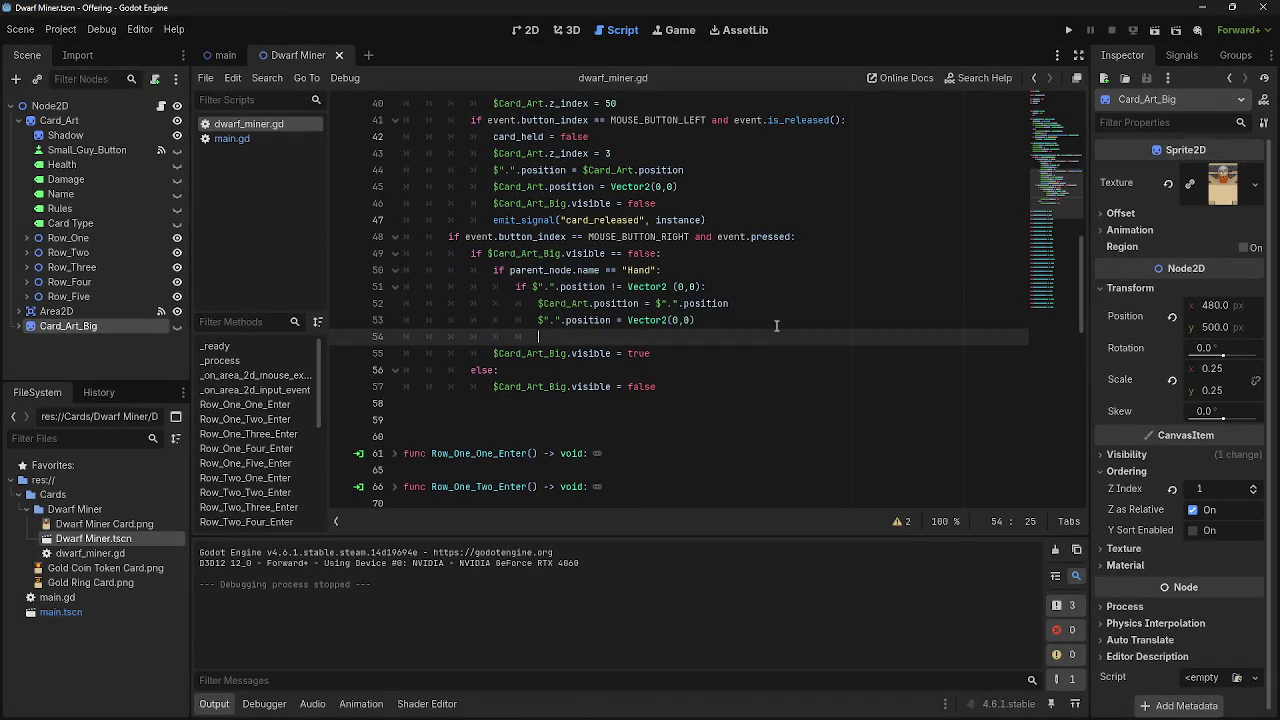
text(if paren)
key(Return)
text(.name == )
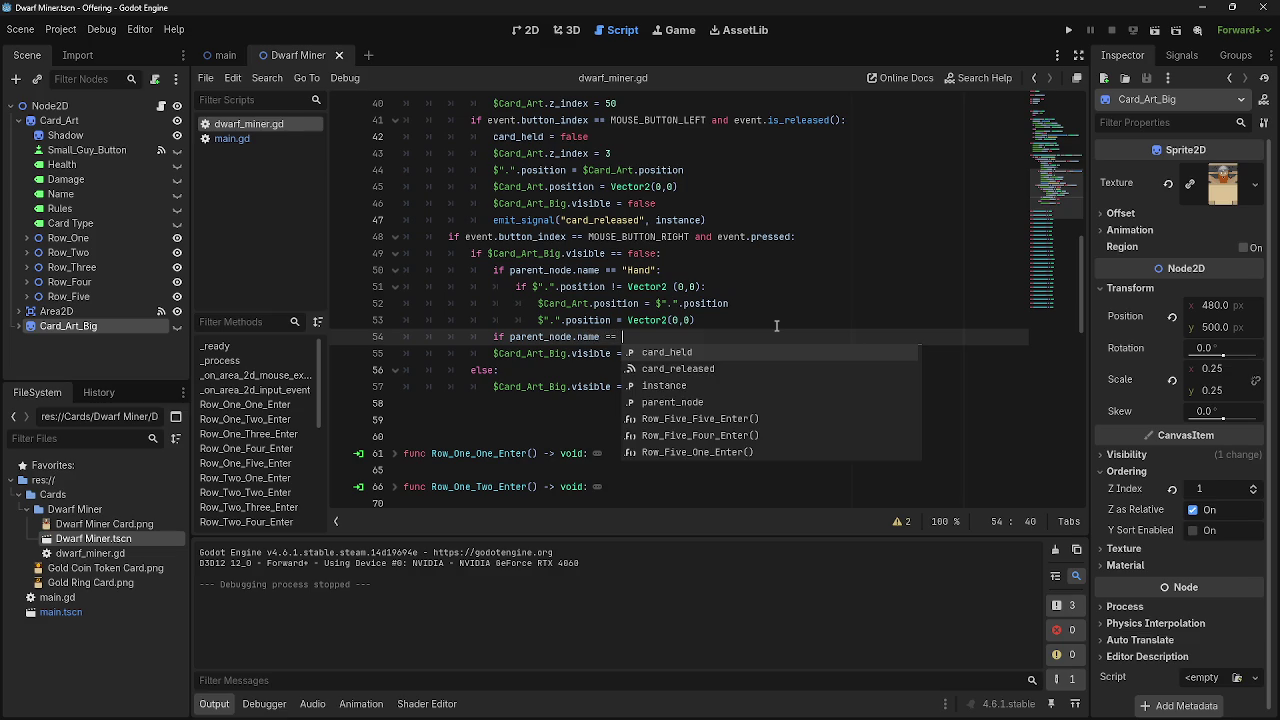
text("battle)
key(BackSpace)
key(BackSpace)
key(BackSpace)
text(Battlefield":)
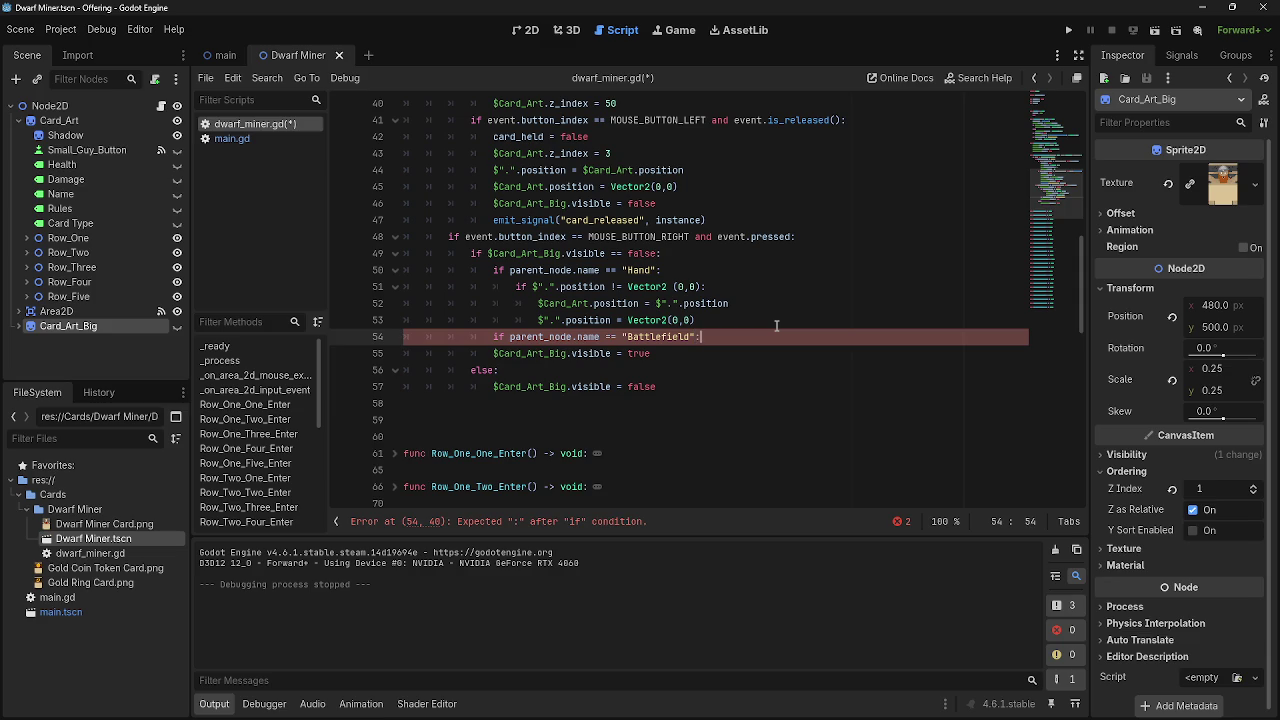
key(Return)
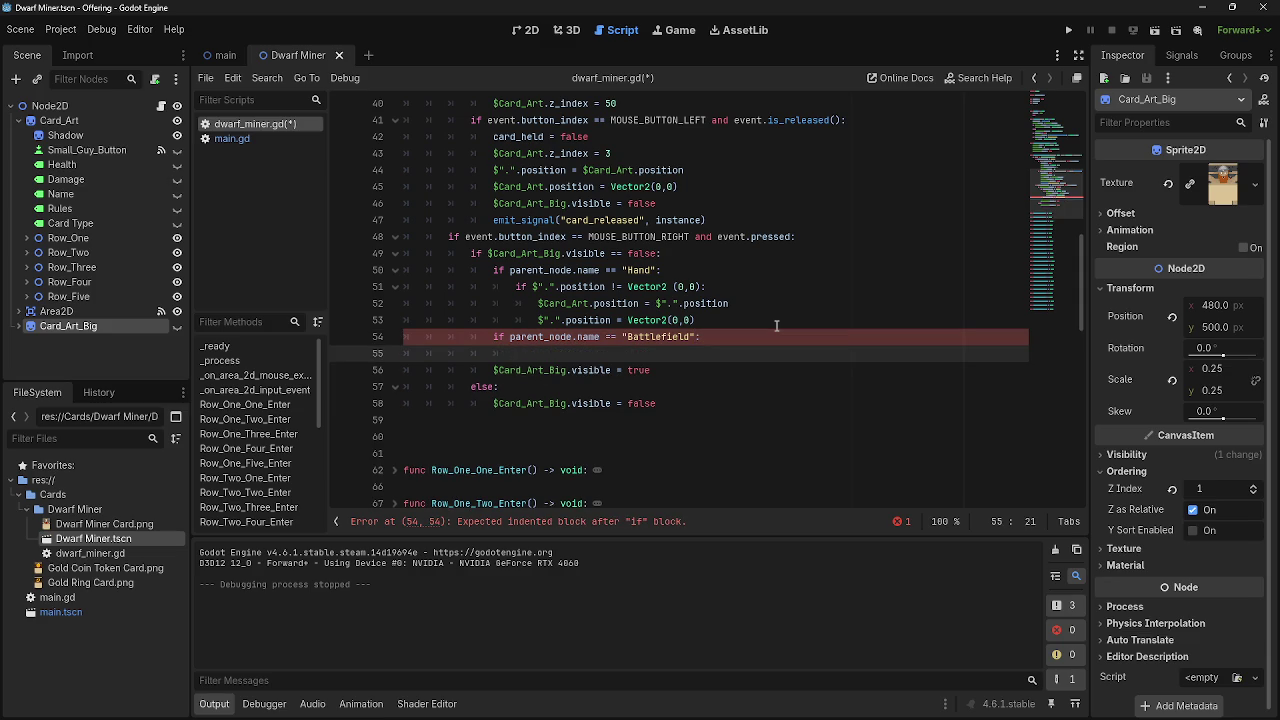
Copy the reset lines 51–53 and paste them under the Battlefield check
click(516, 286)
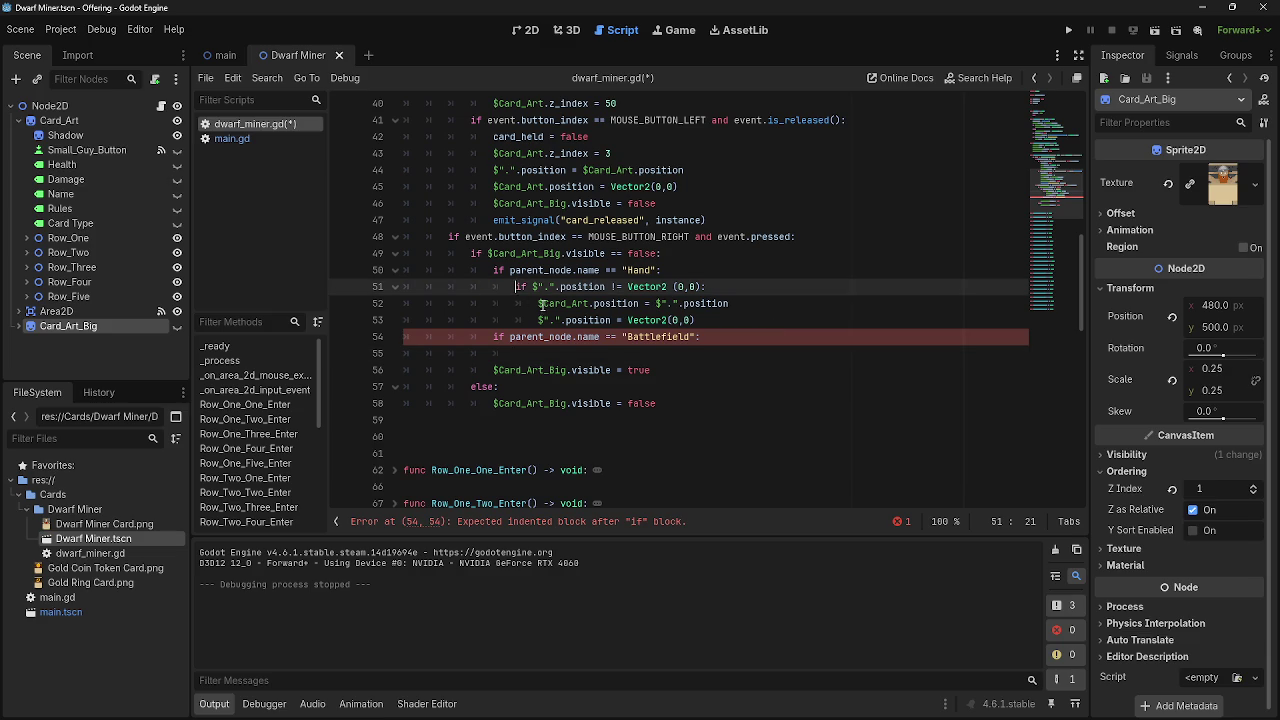
drag(541, 305, 730, 305)
click(516, 287)
shift+click(766, 320)
key(ctrl+c)
click(580, 355)
key(ctrl+v)
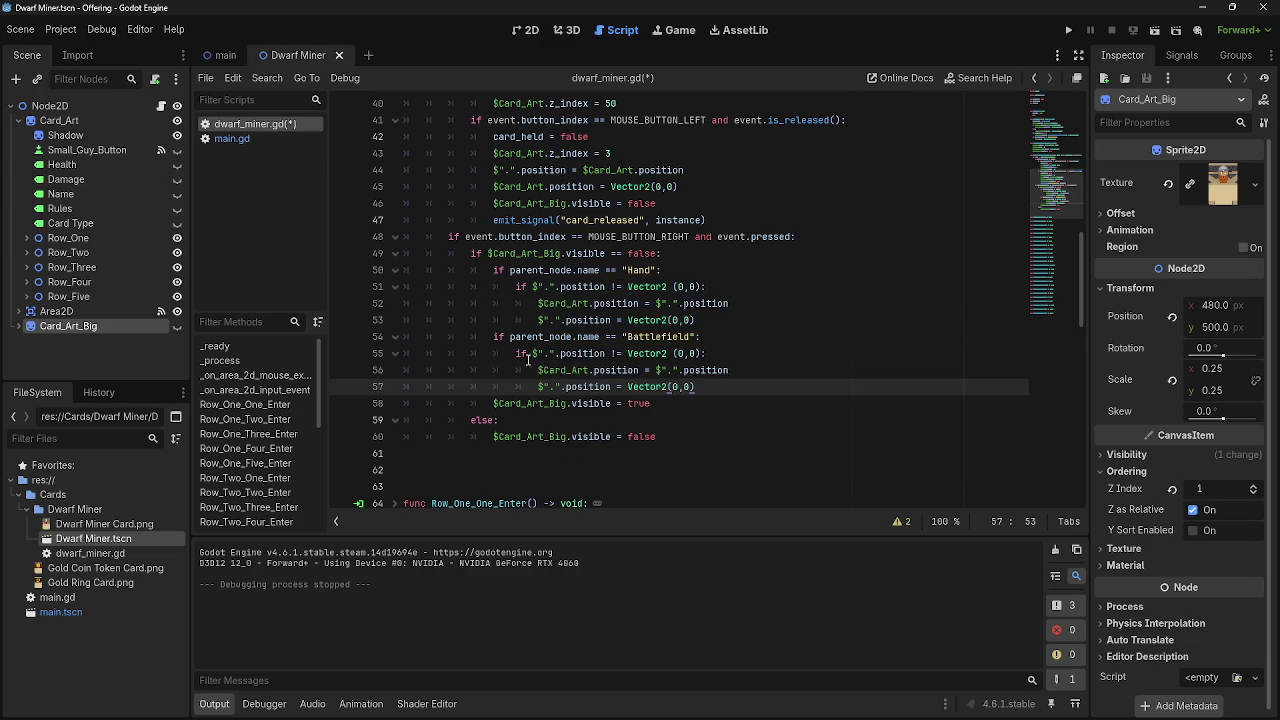
Compare the pasted lines 56–57 against the Hand block, then run the project
click(753, 372)
click(741, 389)
click(749, 372)
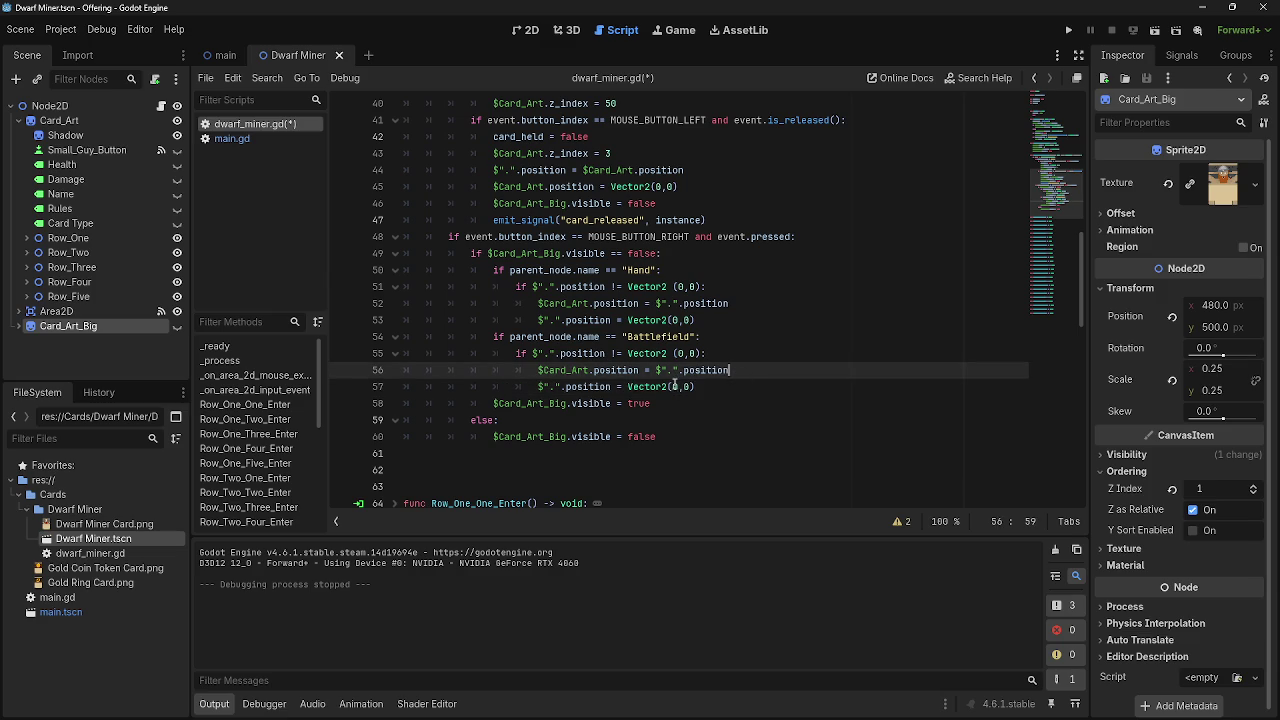
drag(540, 370, 740, 371)
click(756, 372)
click(680, 388)
click(681, 388)
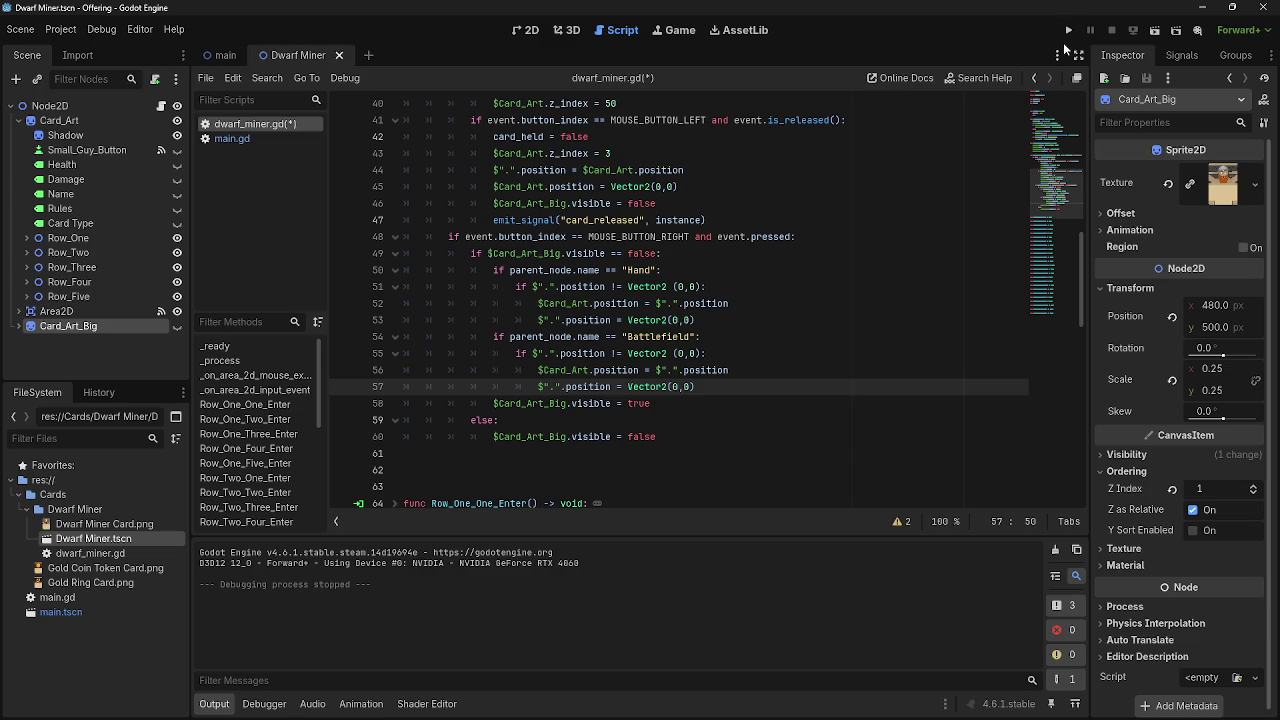
click(1068, 30)
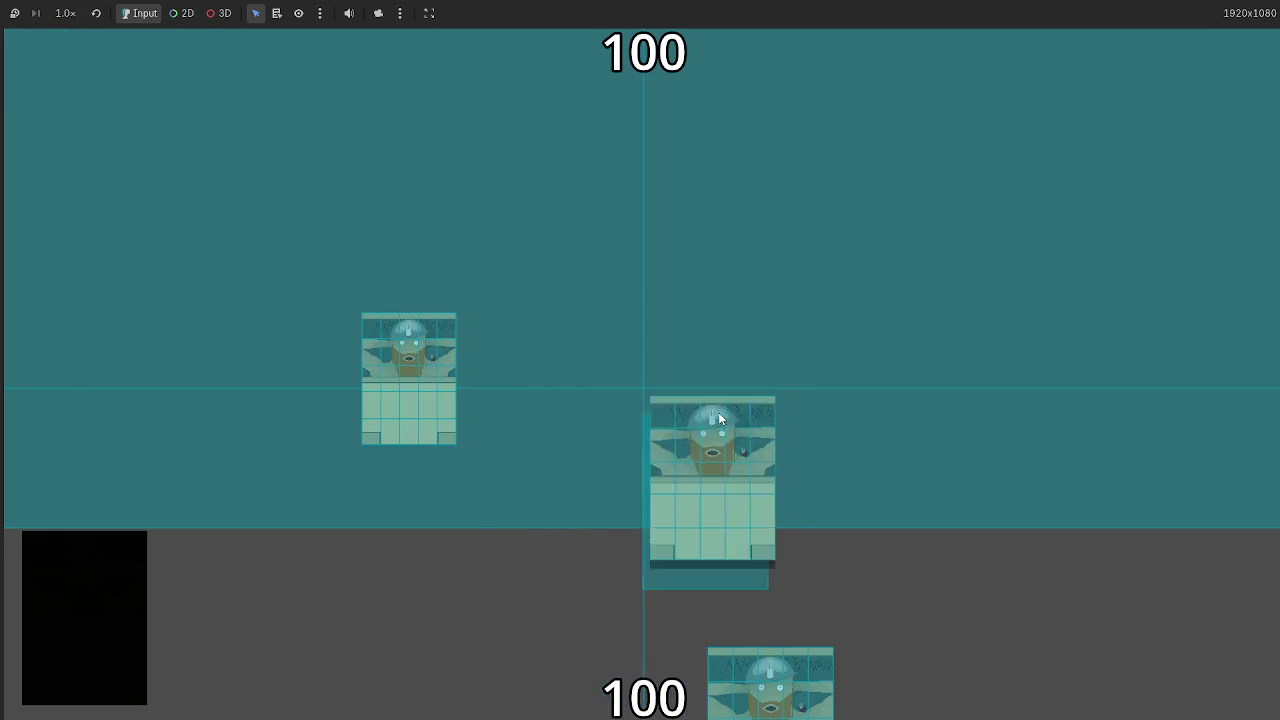
Stop the game, review the _process and right-click positioning code, and run again
key(F8)
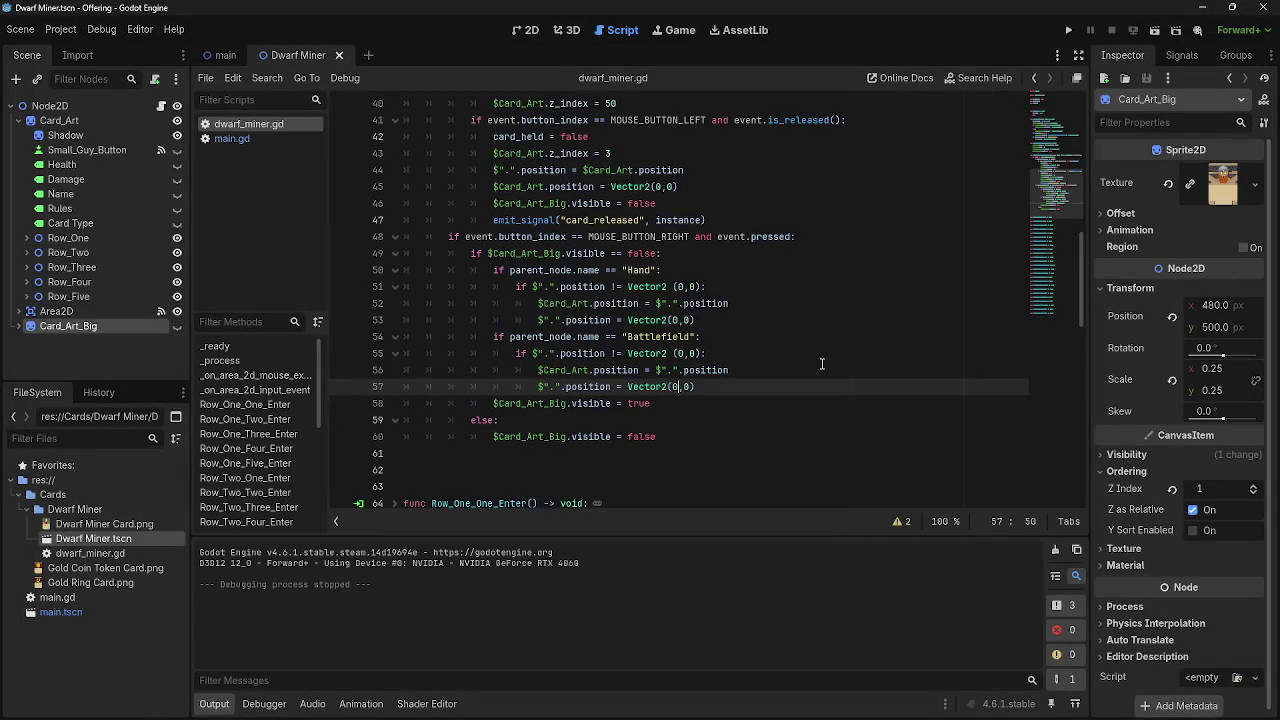
click(763, 385)
key(Up)
key(End)
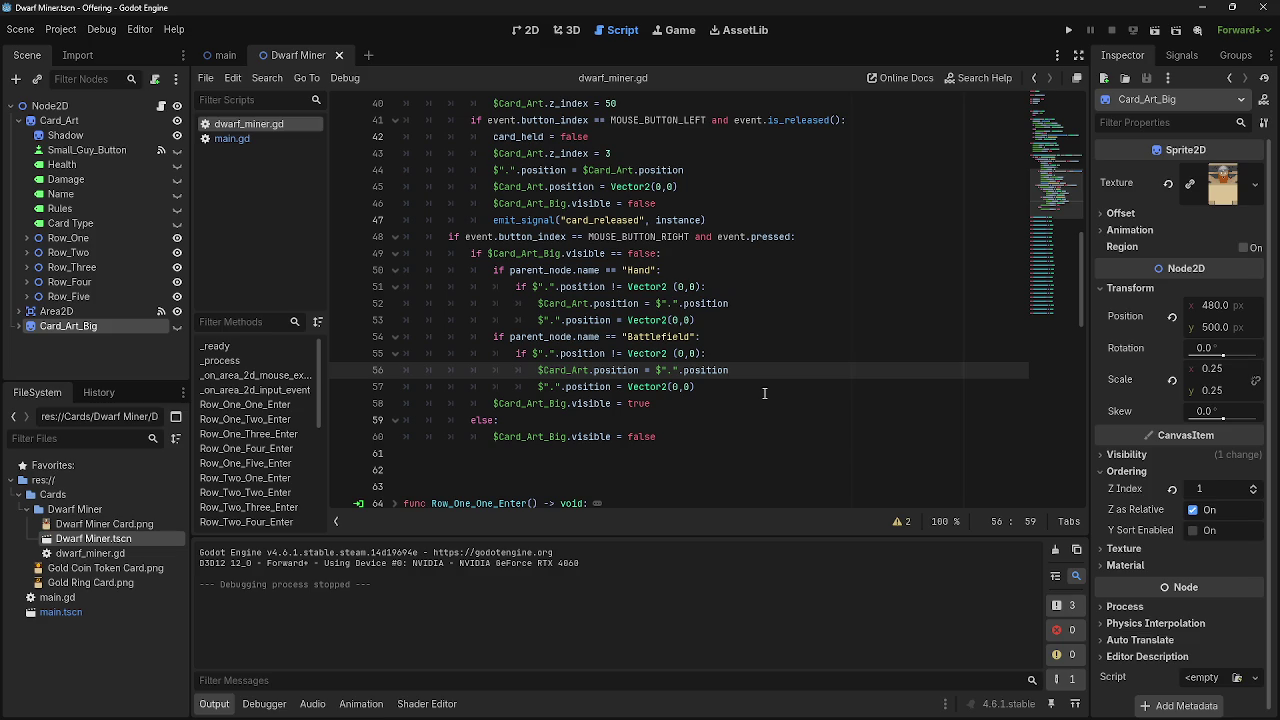
scroll(764, 393, up, 10)
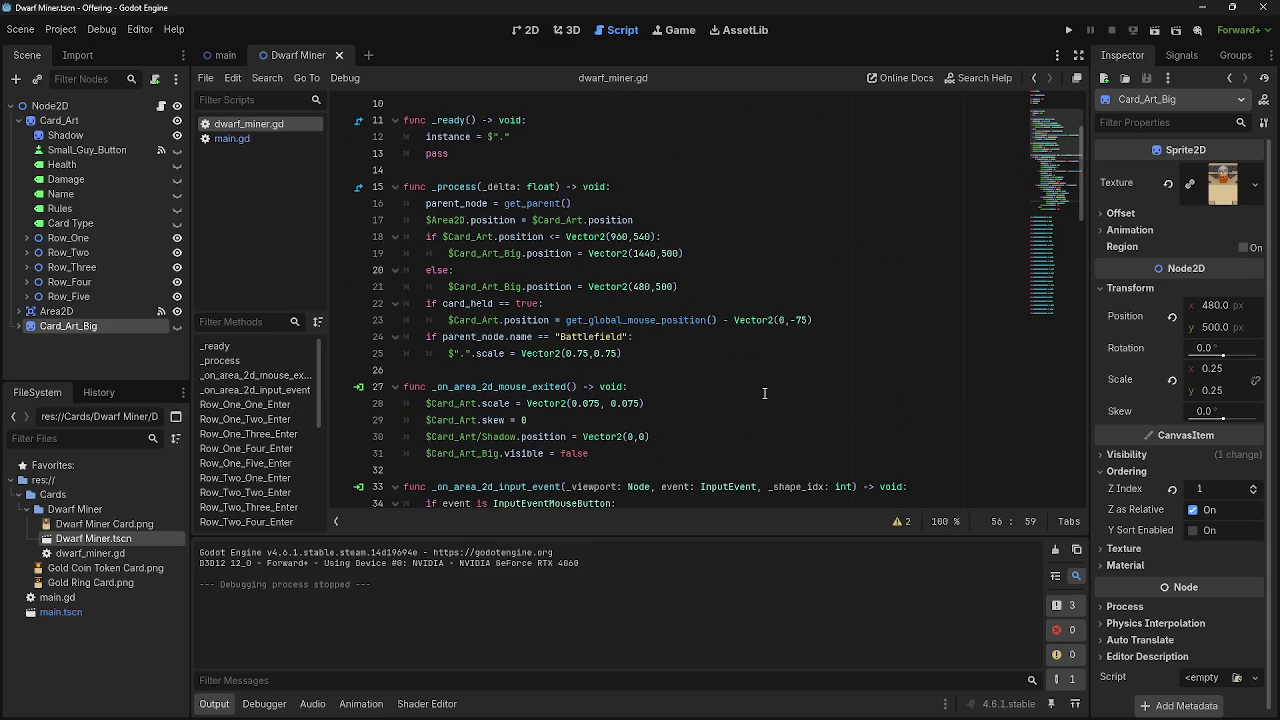
scroll(764, 393, down, 1)
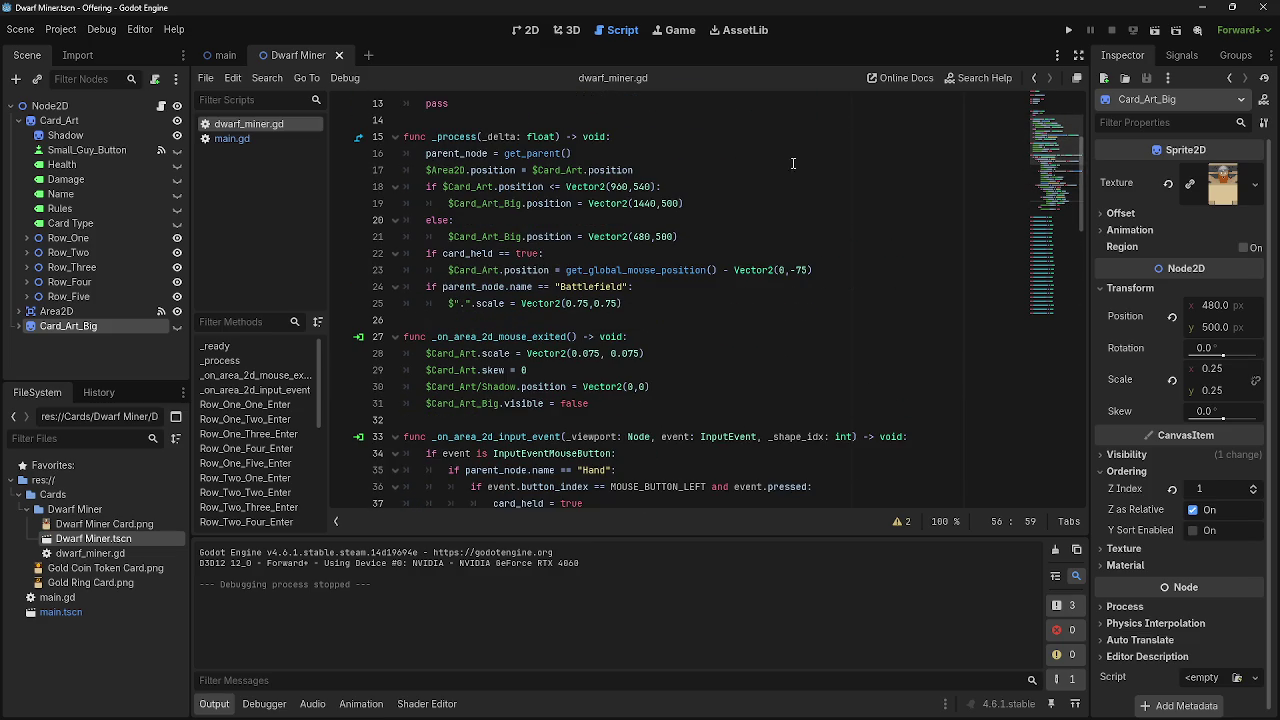
click(1068, 30)
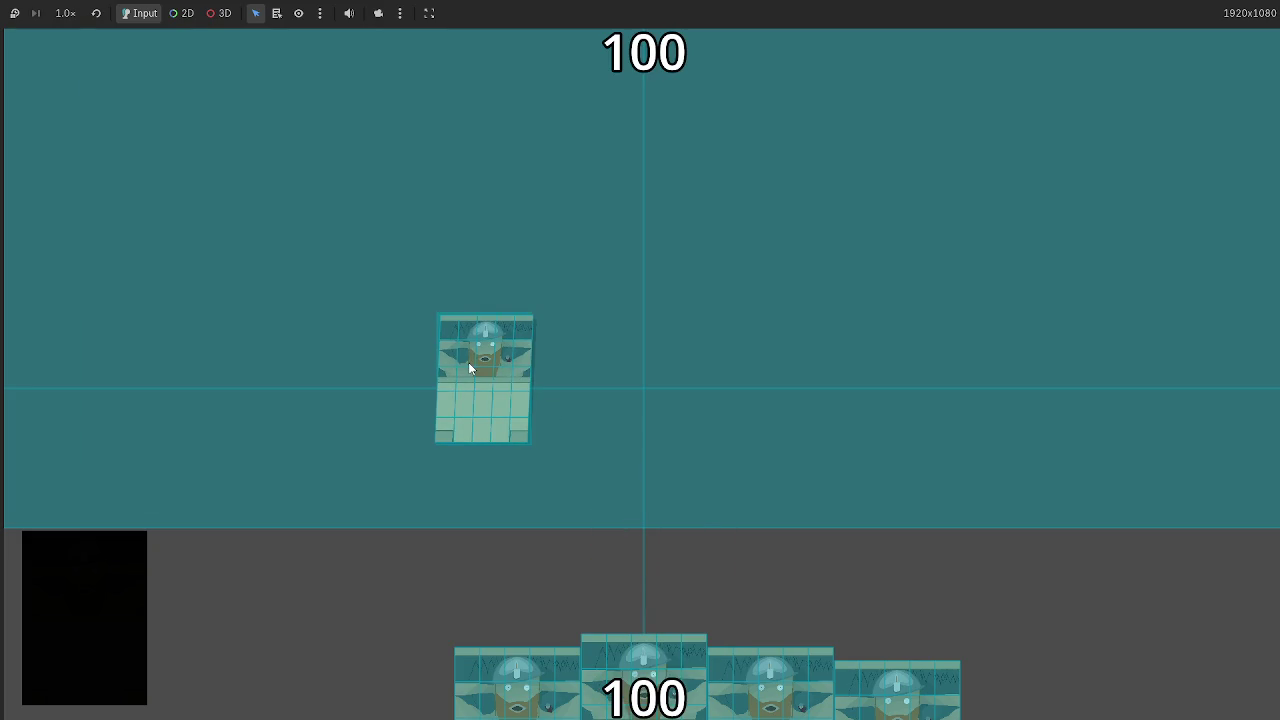
Play three hand cards, including a newly drawn one, onto the battlefield
mouse_move(643, 680)
mouse_down()
mouse_move(703, 403)
mouse_move(677, 510)
mouse_up()
drag(627, 664, 649, 594)
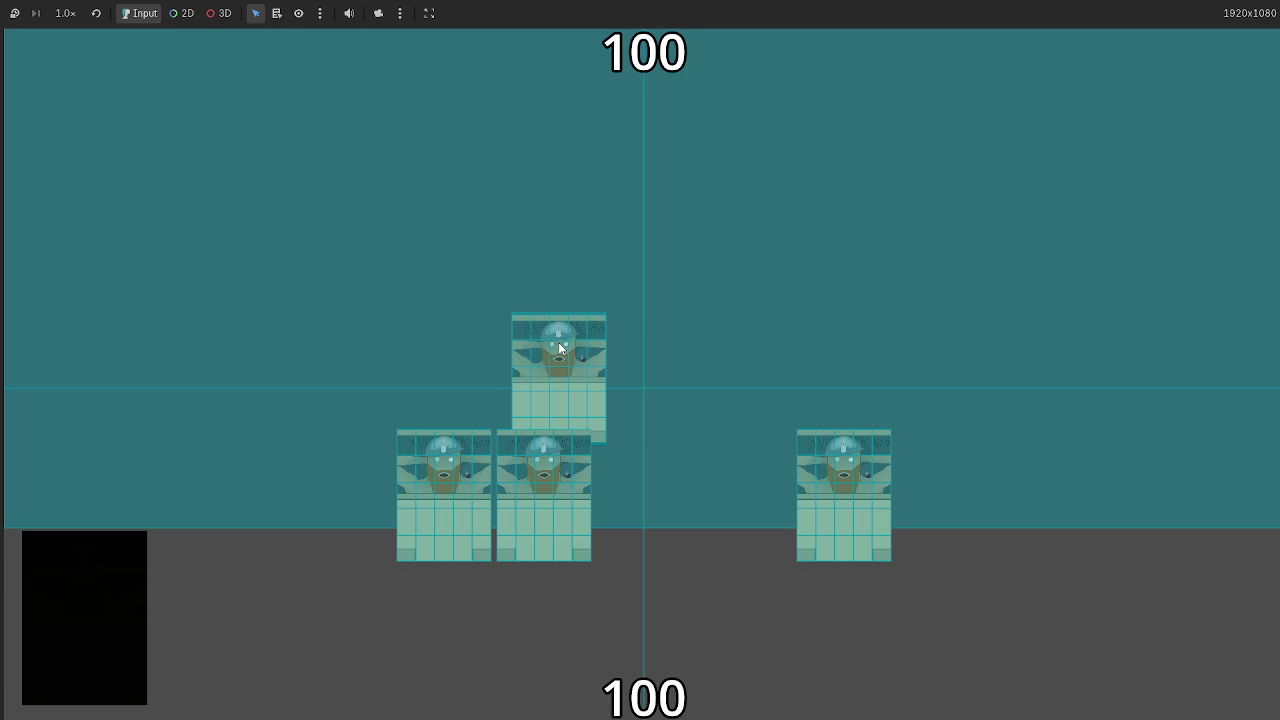
mouse_move(643, 680)
mouse_down()
mouse_move(778, 445)
mouse_move(795, 493)
mouse_up()
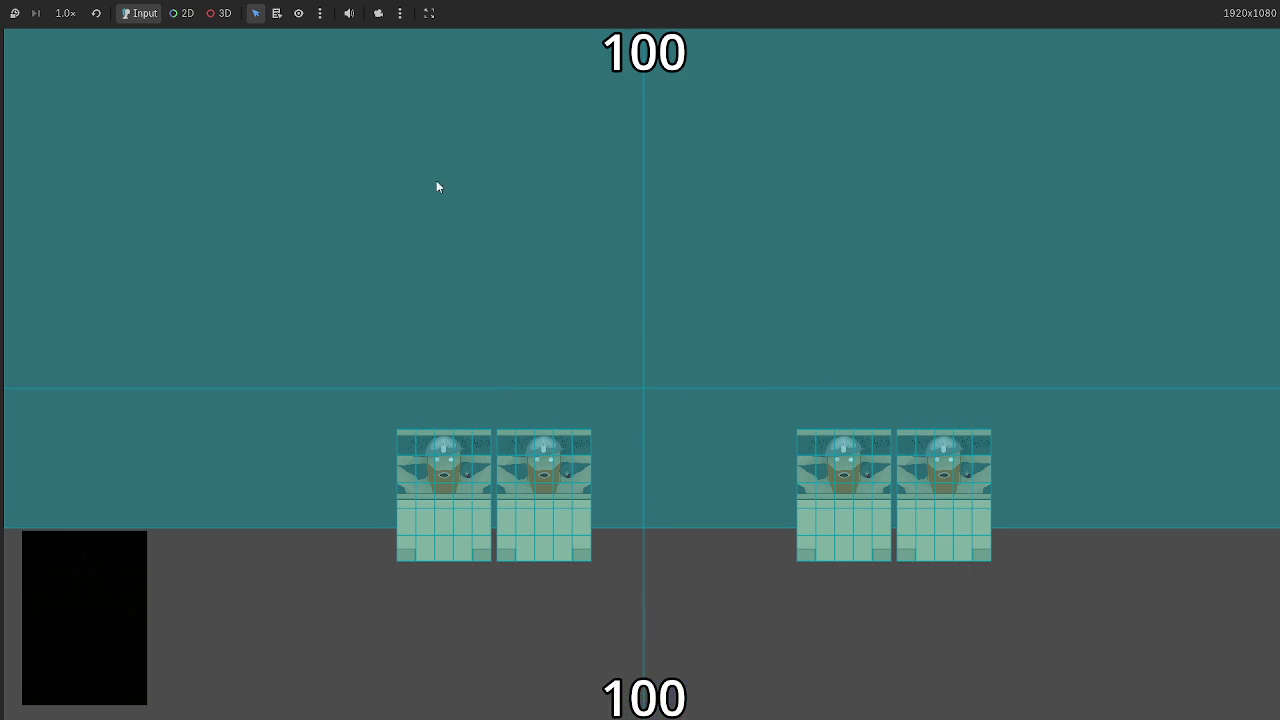
Close the game window and scroll dwarf_miner.gd down to the Hand/Battlefield reset code
key(alt+Tab)
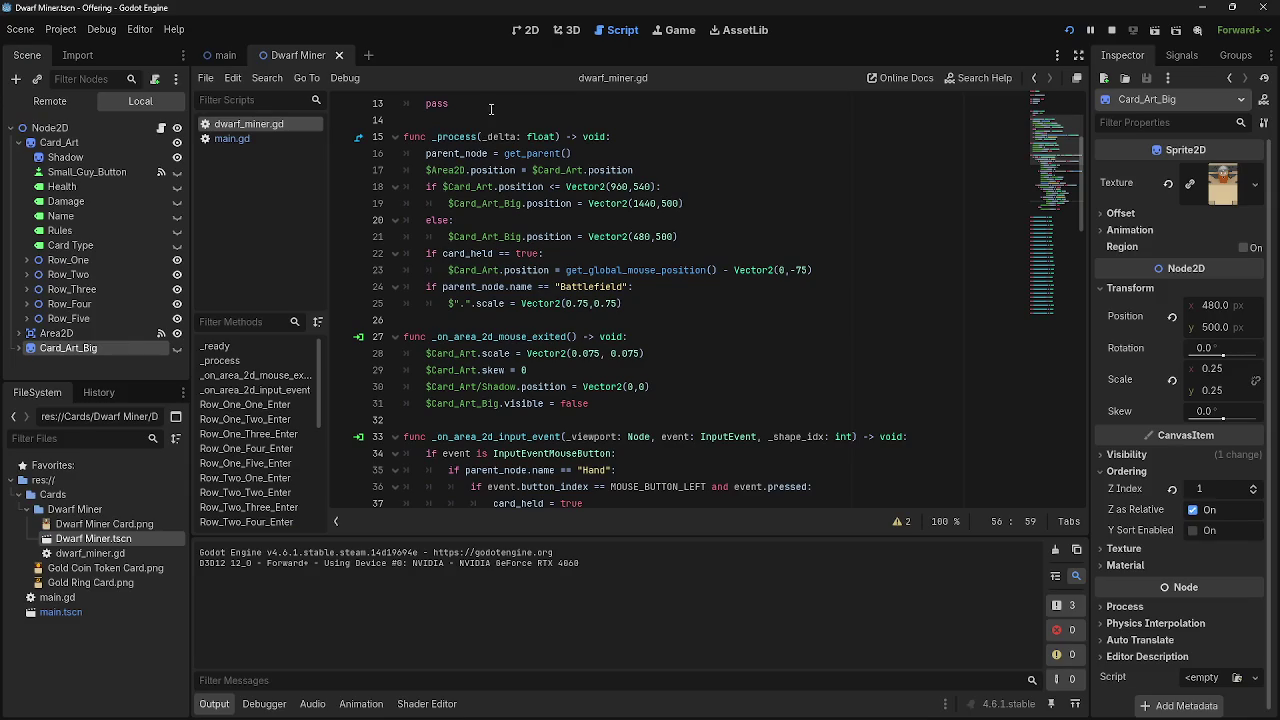
key(alt+Tab)
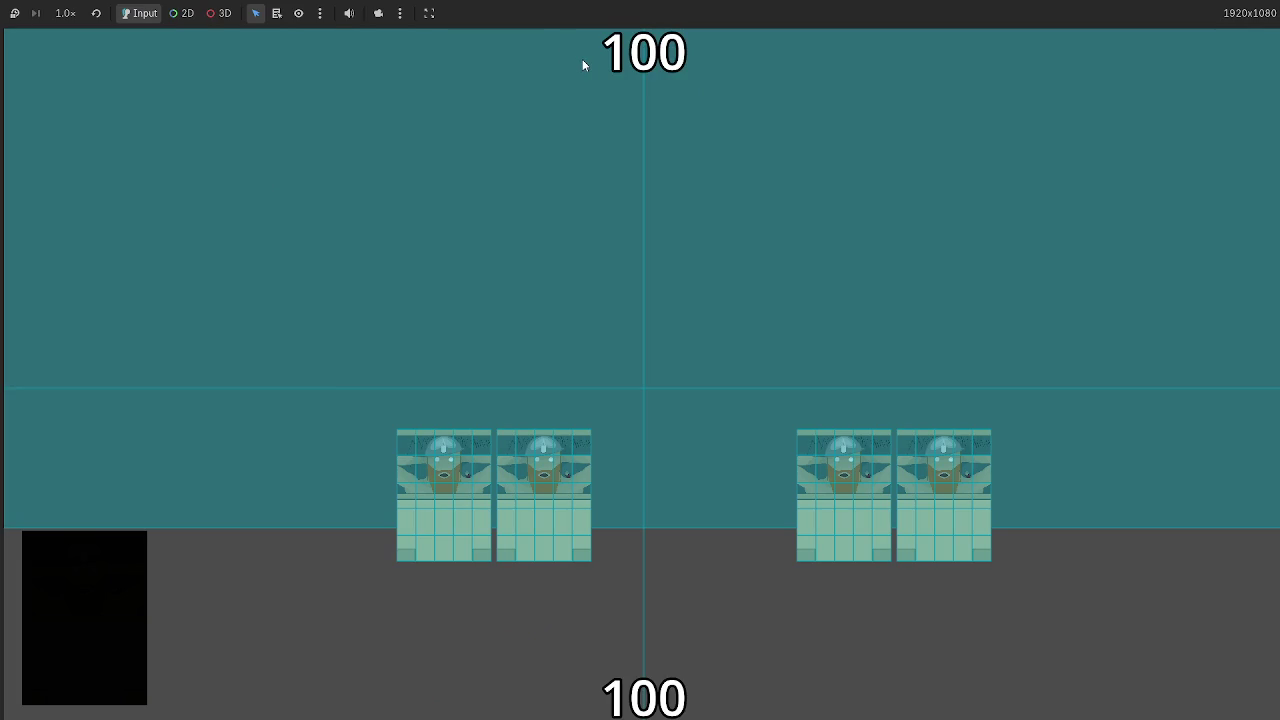
key(alt+F4)
scroll(637, 410, down, 6)
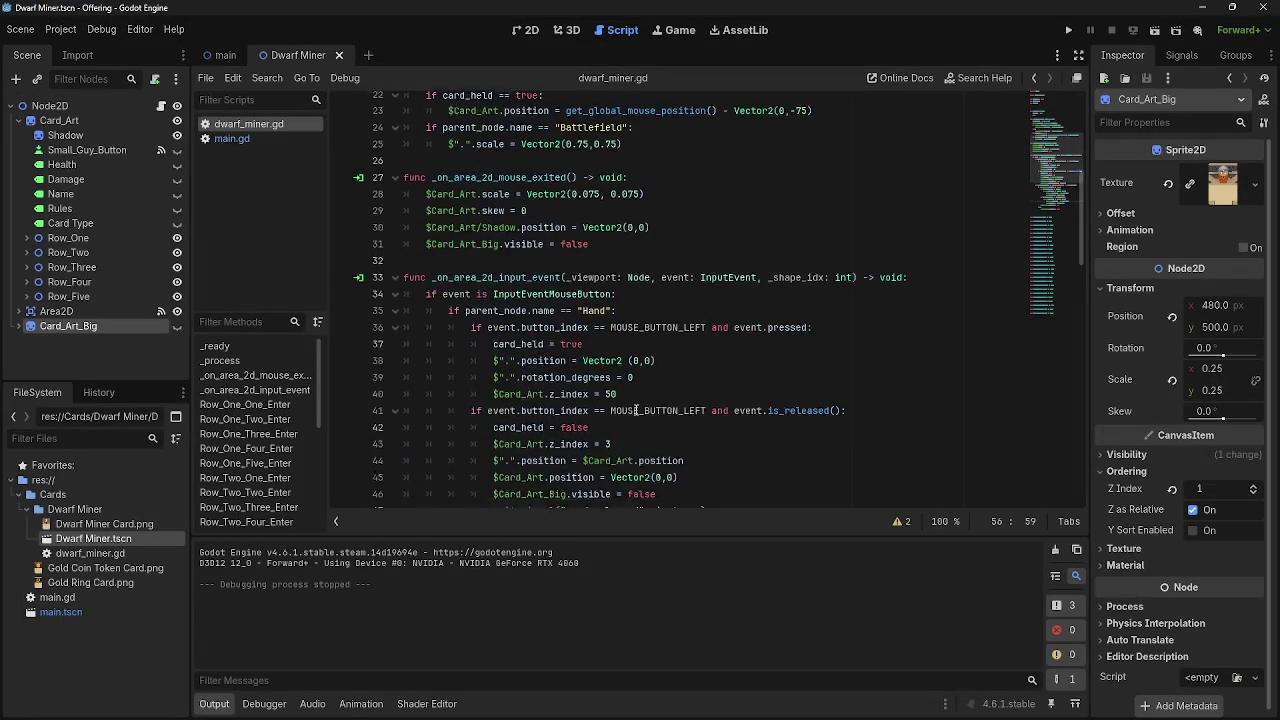
scroll(637, 410, down, 3)
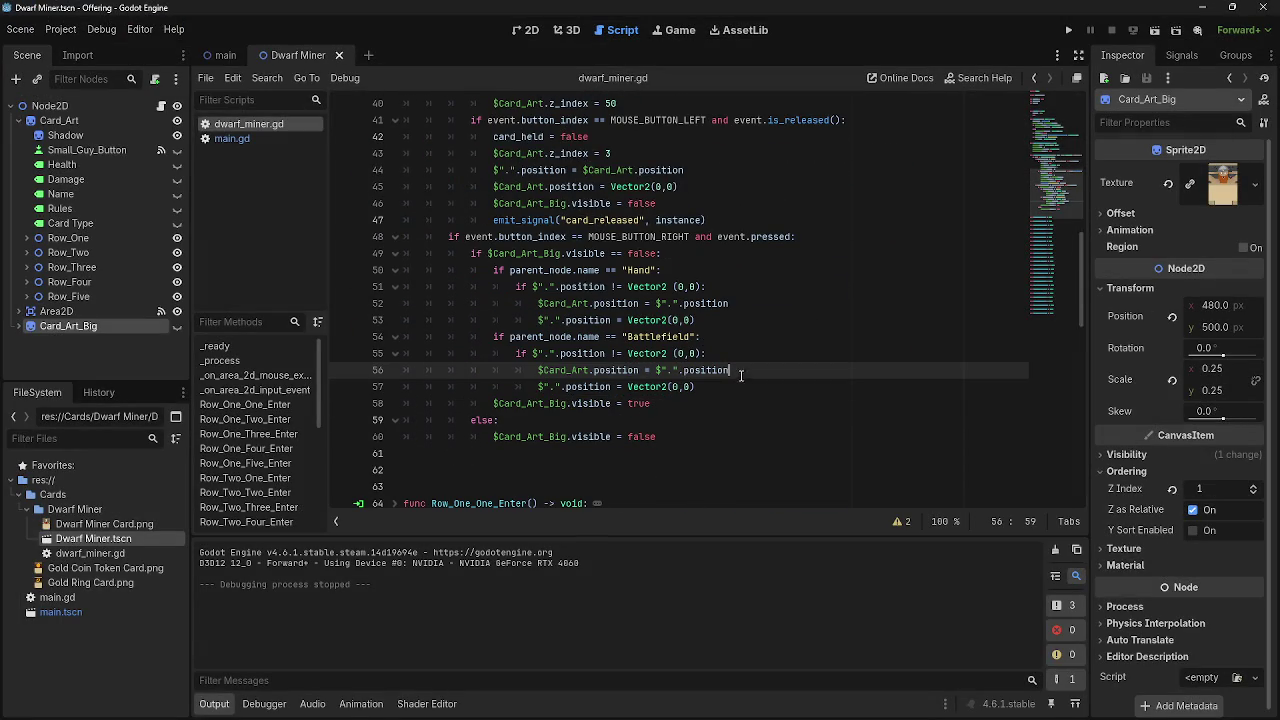
drag(730, 370, 398, 337)
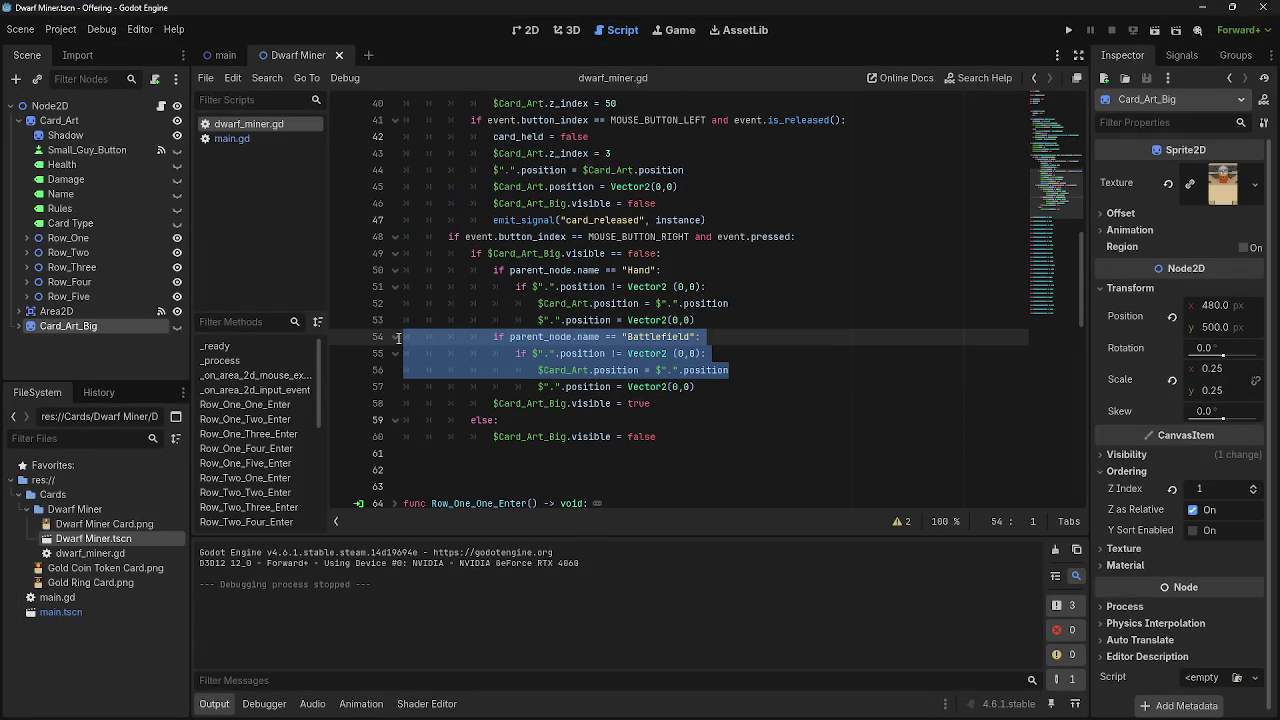
click(718, 387)
drag(718, 387, 400, 337)
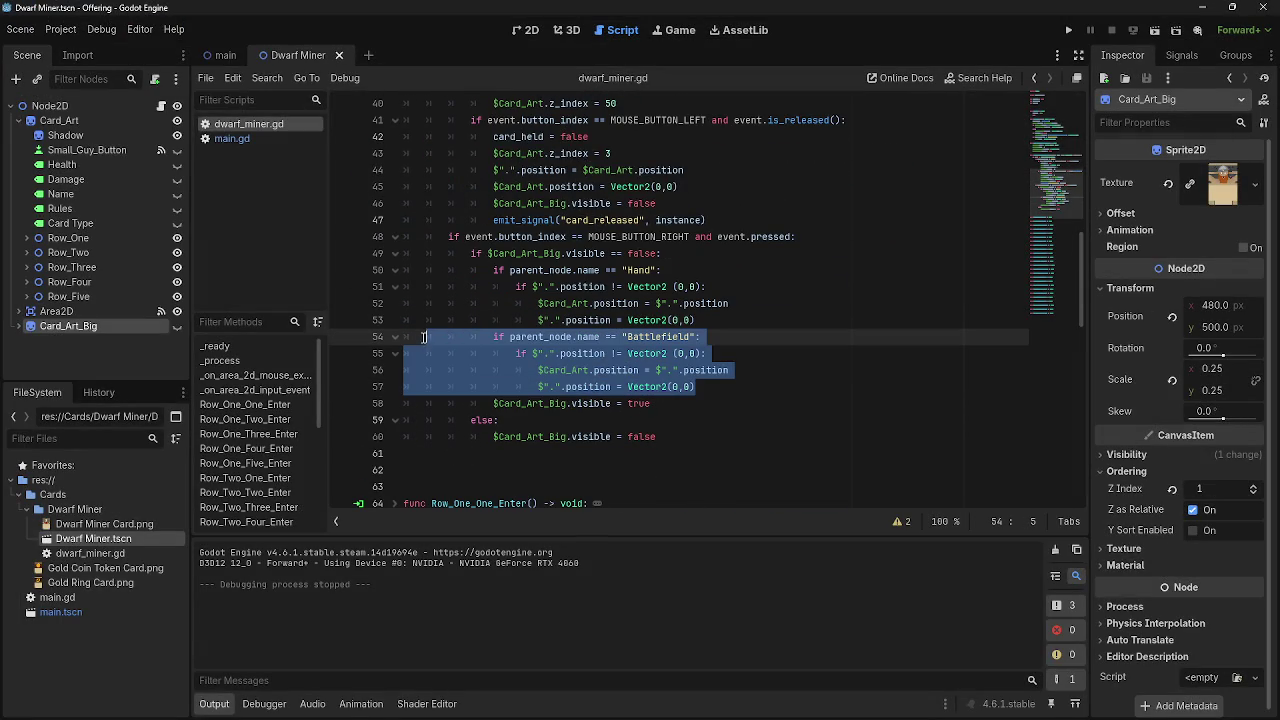
click(717, 390)
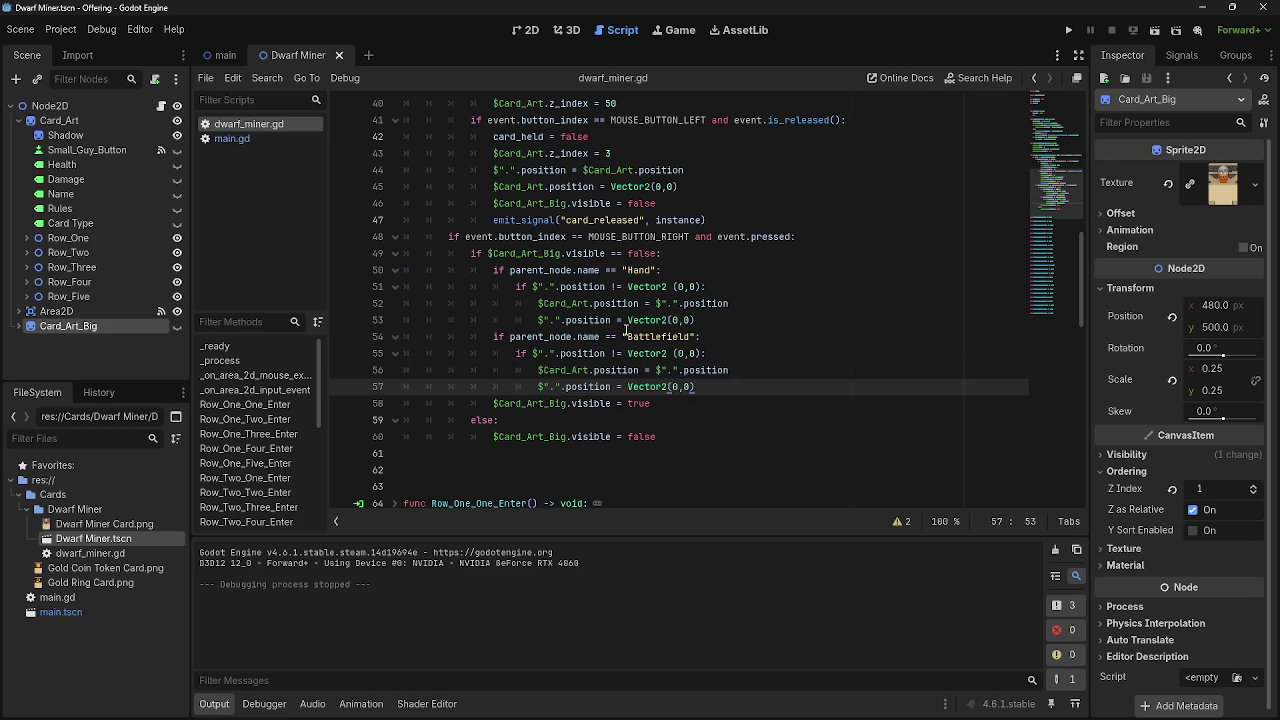
drag(624, 336, 600, 353)
click(728, 353)
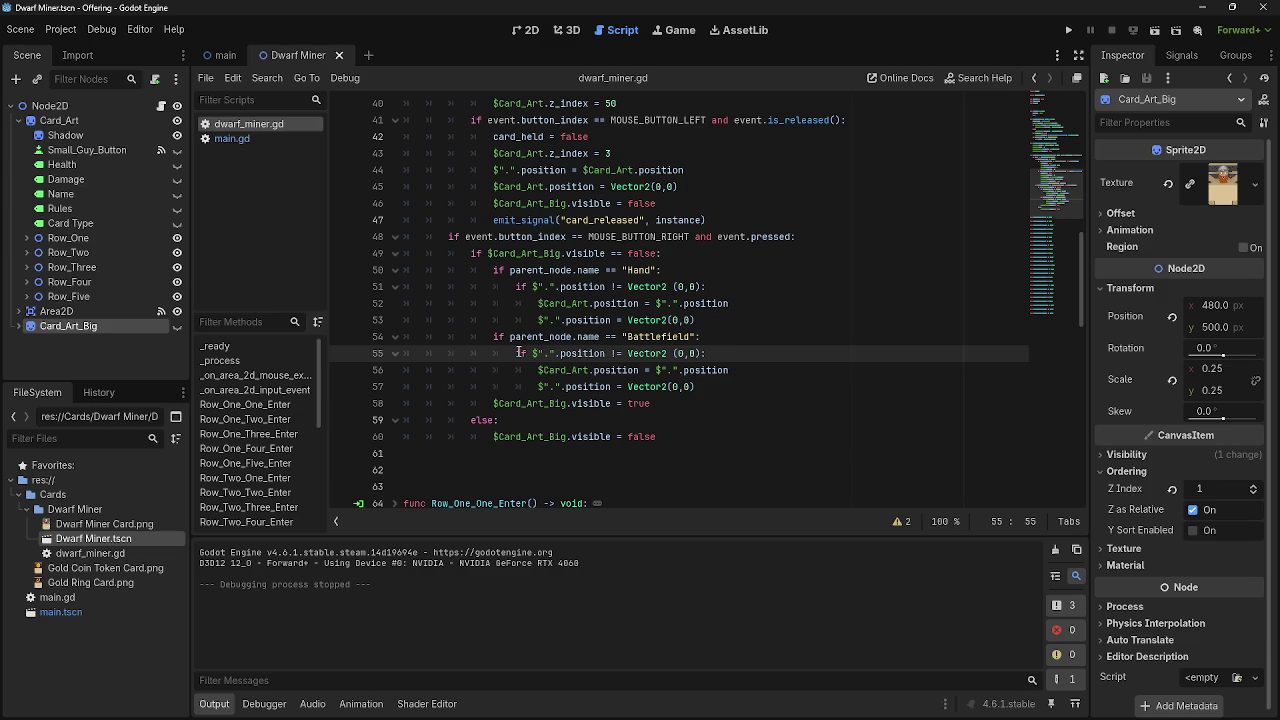
mouse_move(517, 353)
mouse_down()
mouse_move(726, 386)
mouse_move(493, 278)
mouse_up()
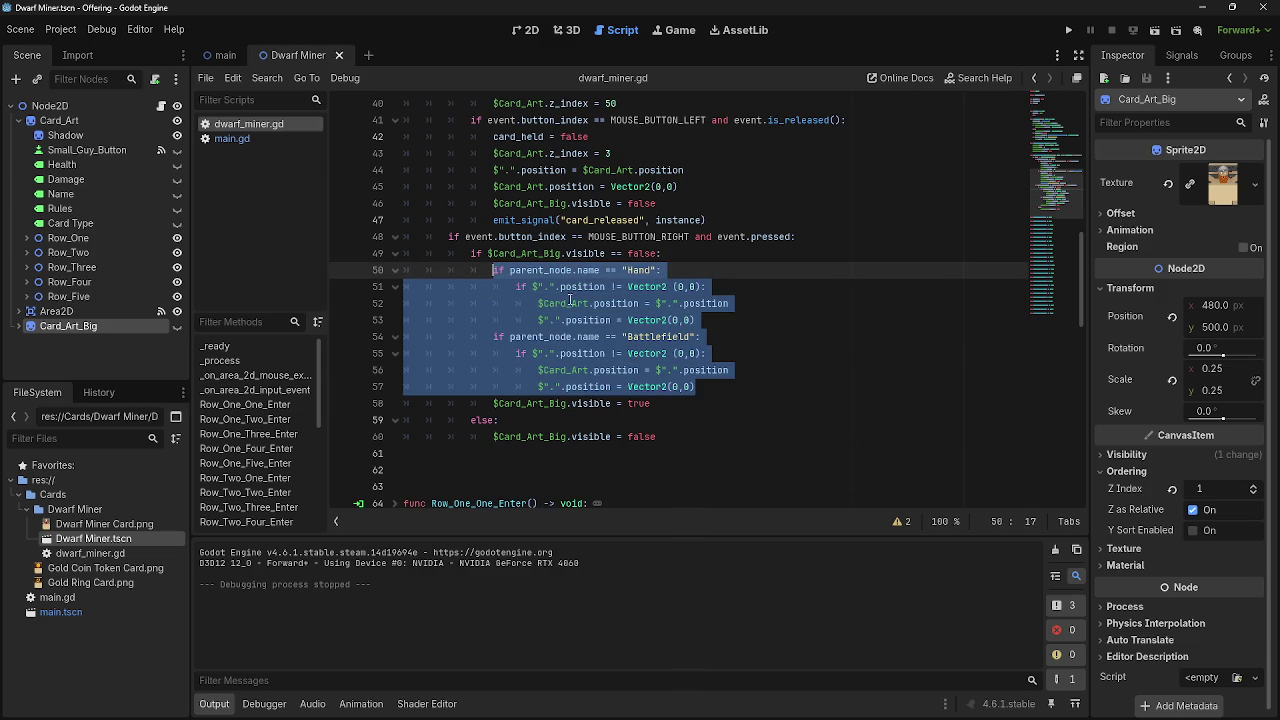
key(Delete)
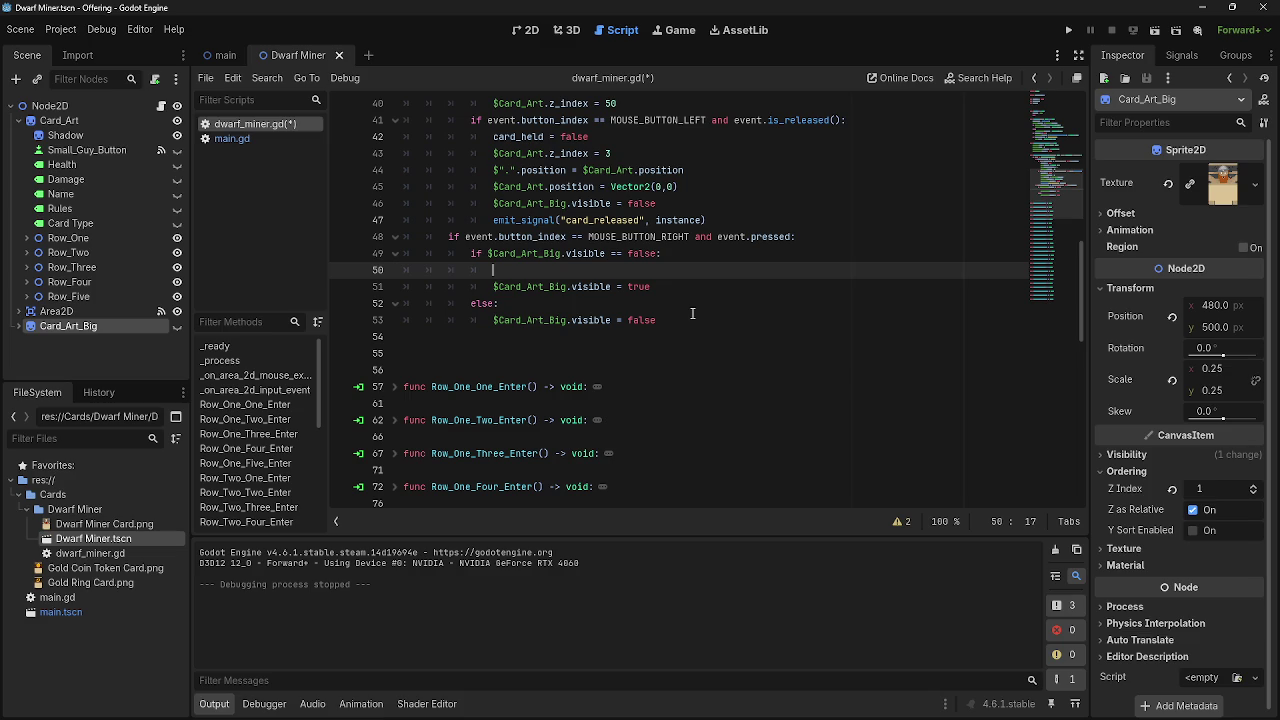
Write line 50 as $Card_Art_Big.position = $".".position using Scene dock node drags, then run the scene
mouse_move(68, 326)
mouse_down()
mouse_move(617, 264)
mouse_move(705, 270)
mouse_up()
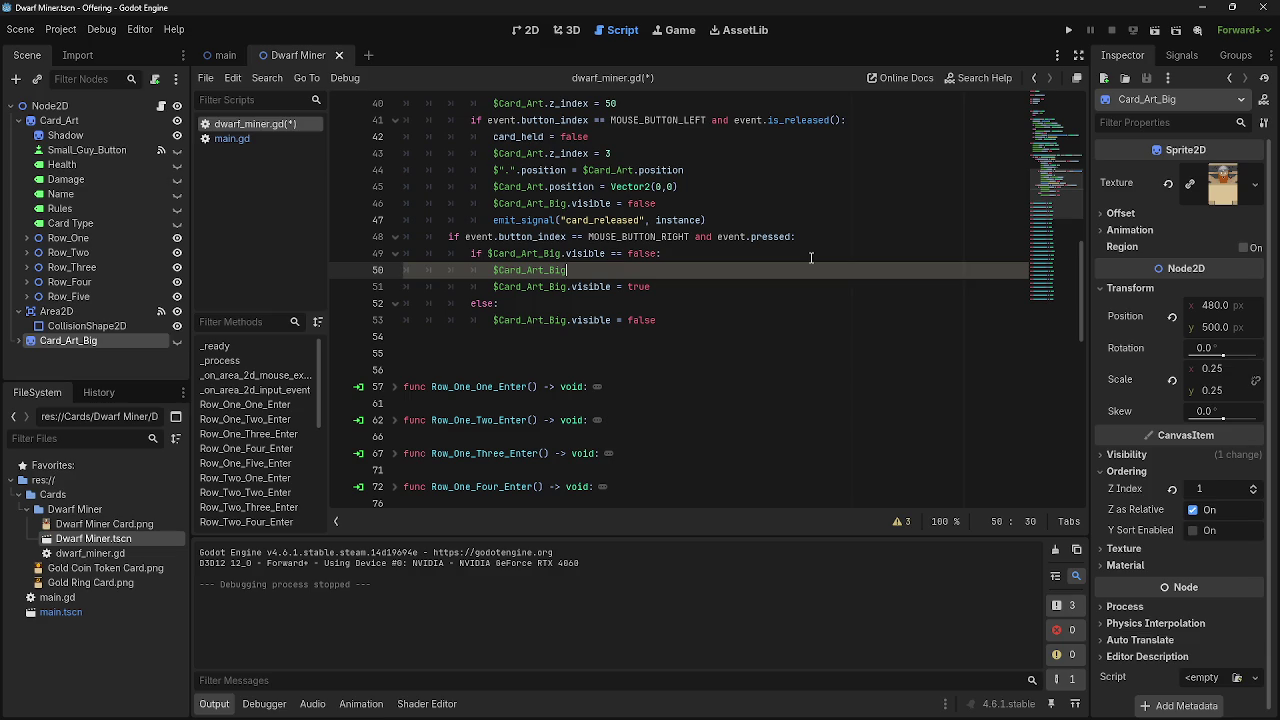
text(.position)
text( =)
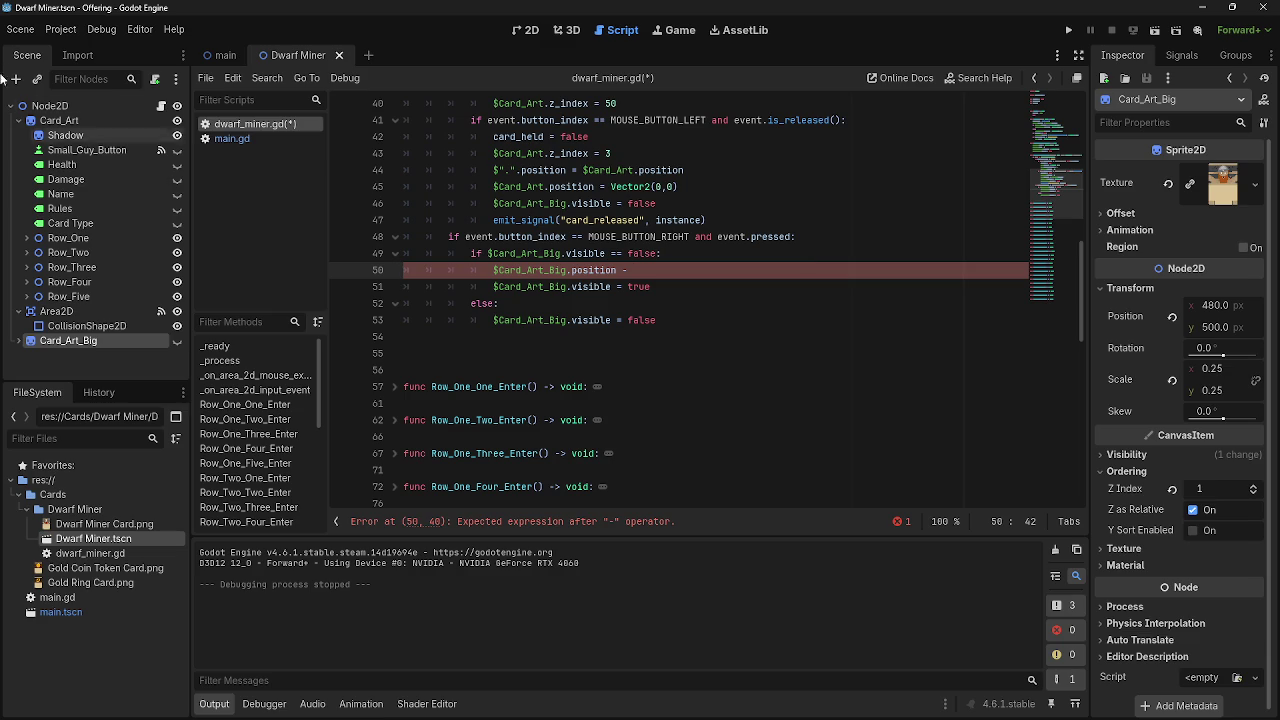
click(66, 120)
mouse_move(68, 107)
mouse_down()
mouse_move(447, 226)
mouse_move(743, 276)
mouse_up()
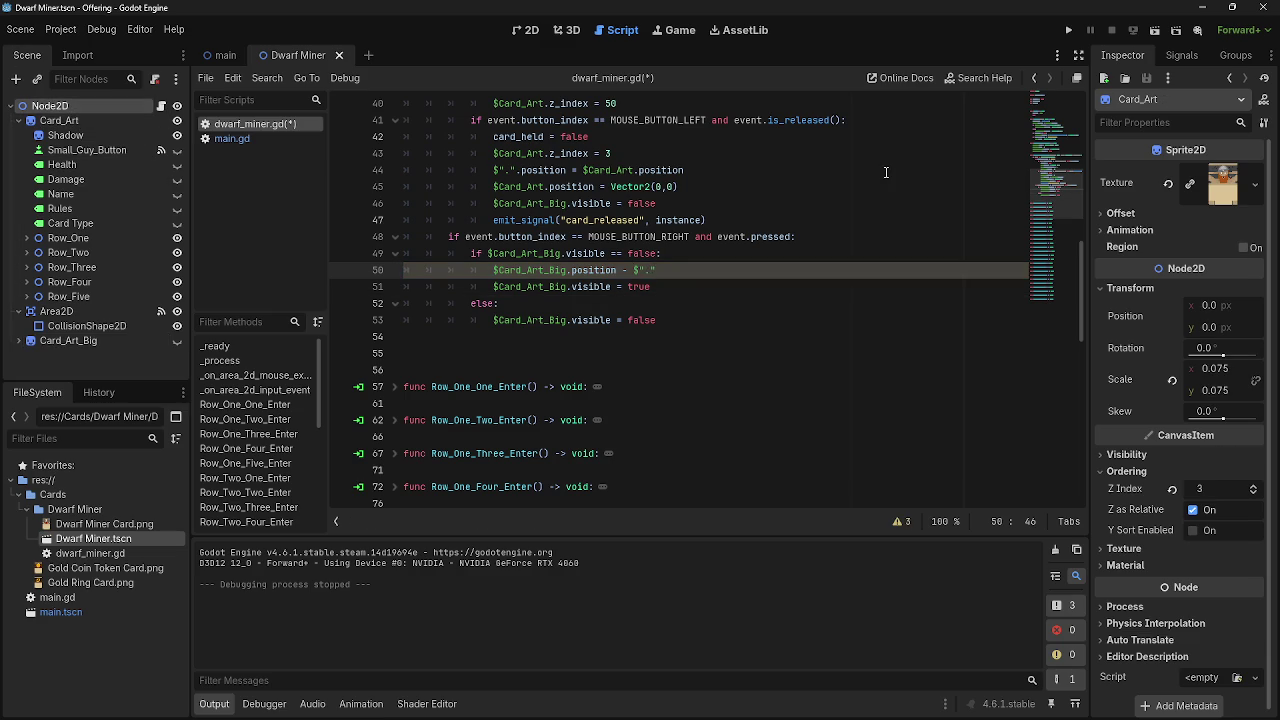
text(.positon)
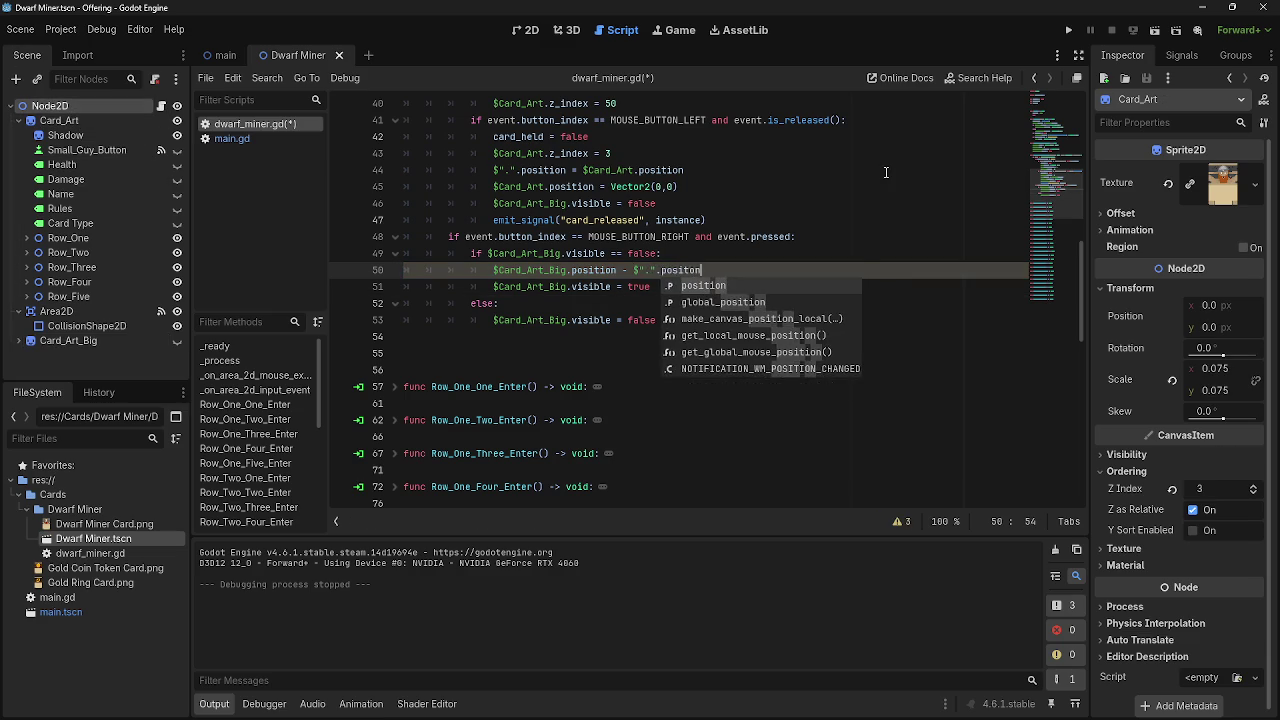
key(Return)
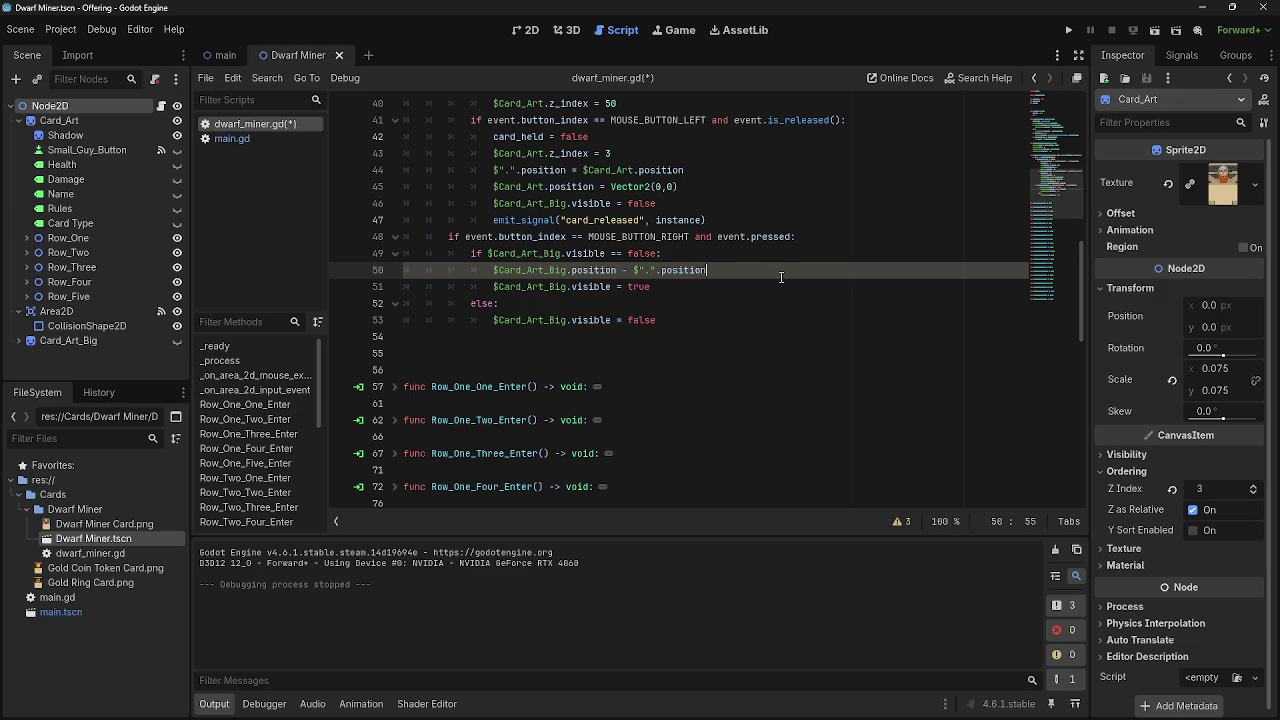
click(781, 285)
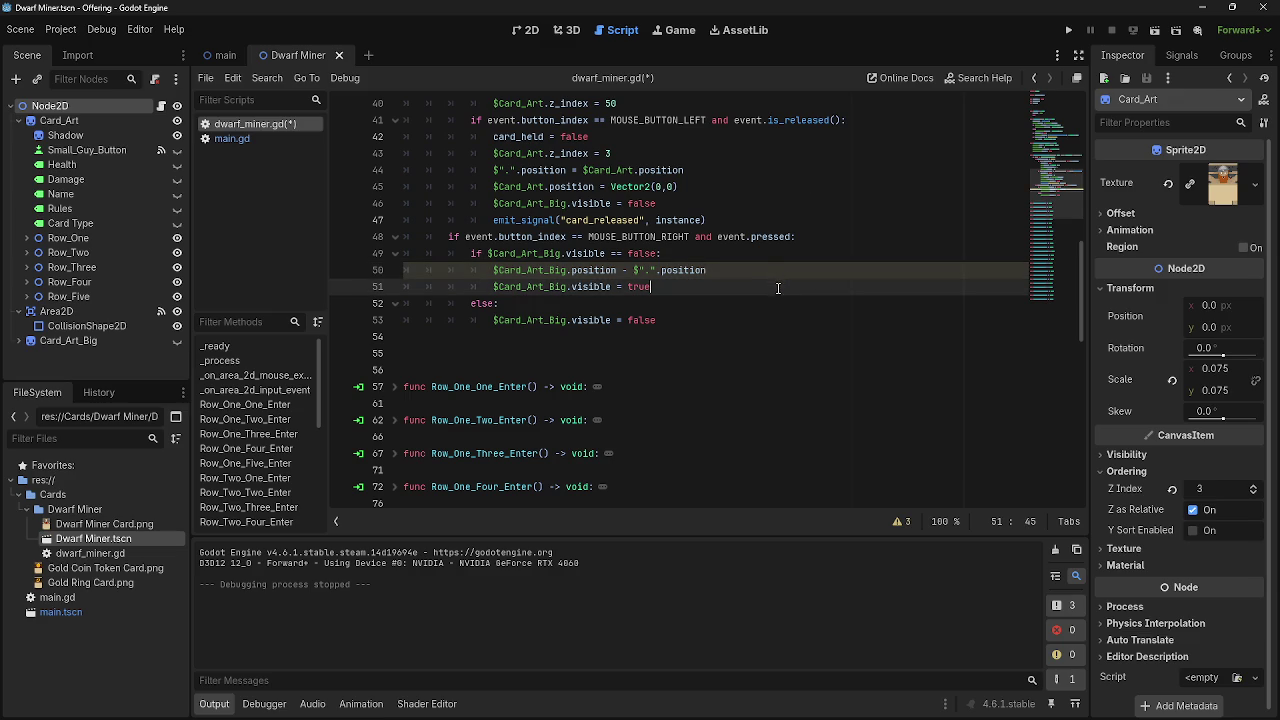
click(780, 273)
click(1132, 32)
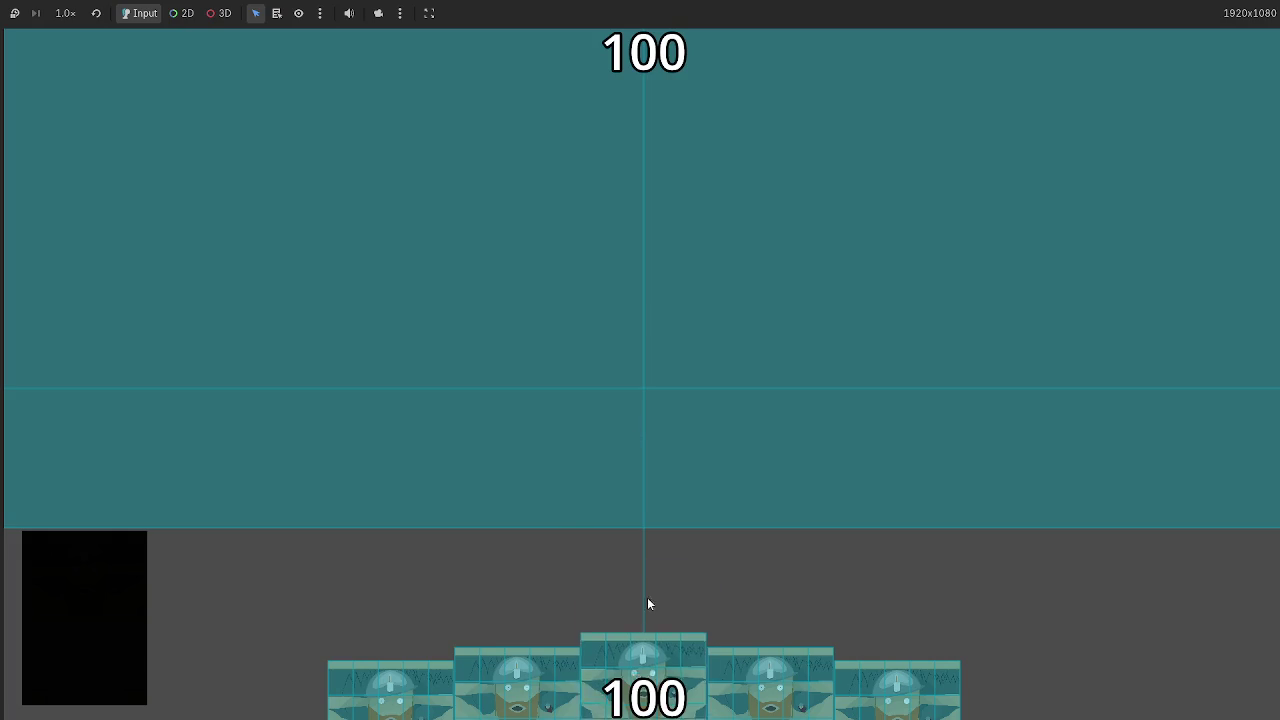
Play two hand cards into the board's right and left slots, then stop the game
drag(645, 640, 631, 464)
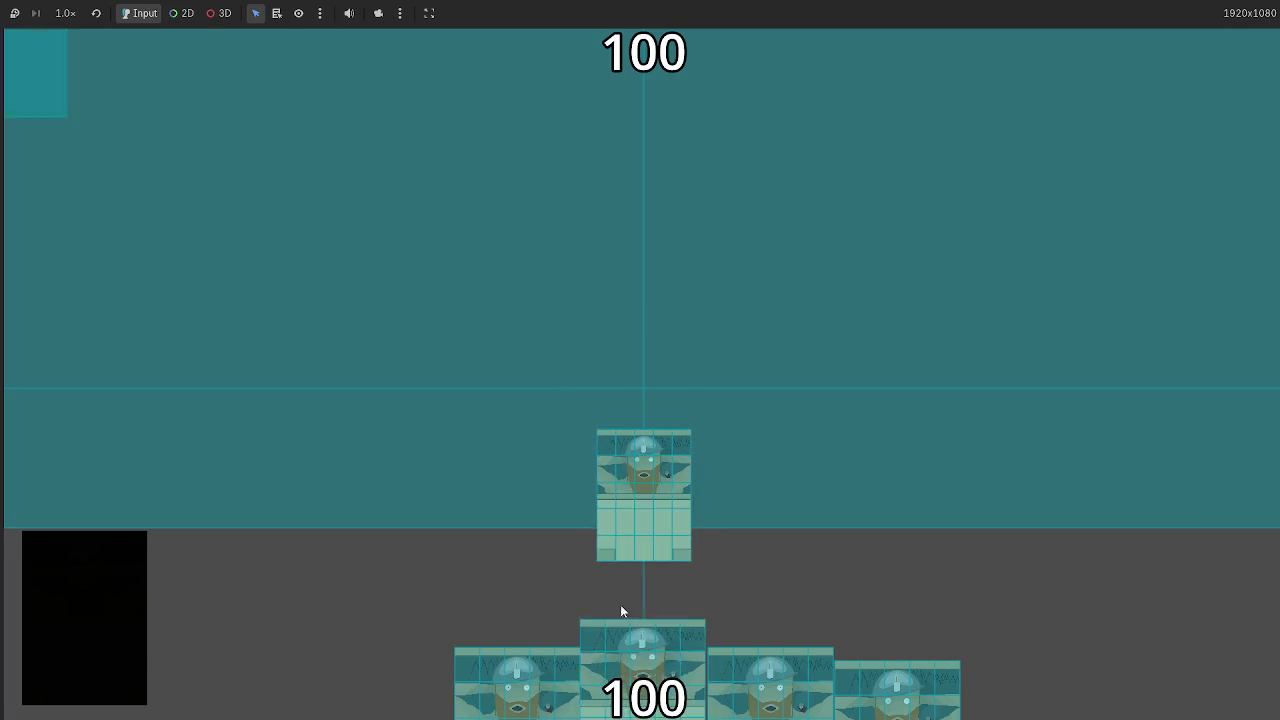
drag(732, 469, 732, 469)
drag(651, 660, 551, 463)
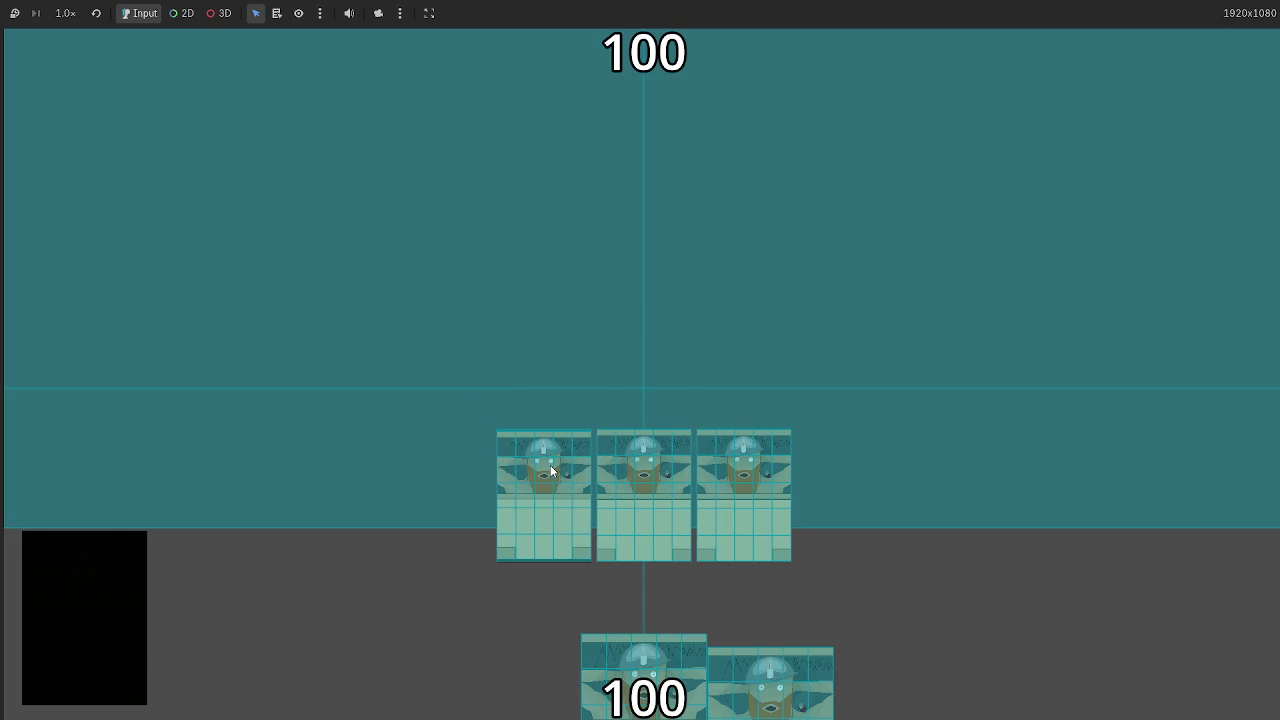
key(F8)
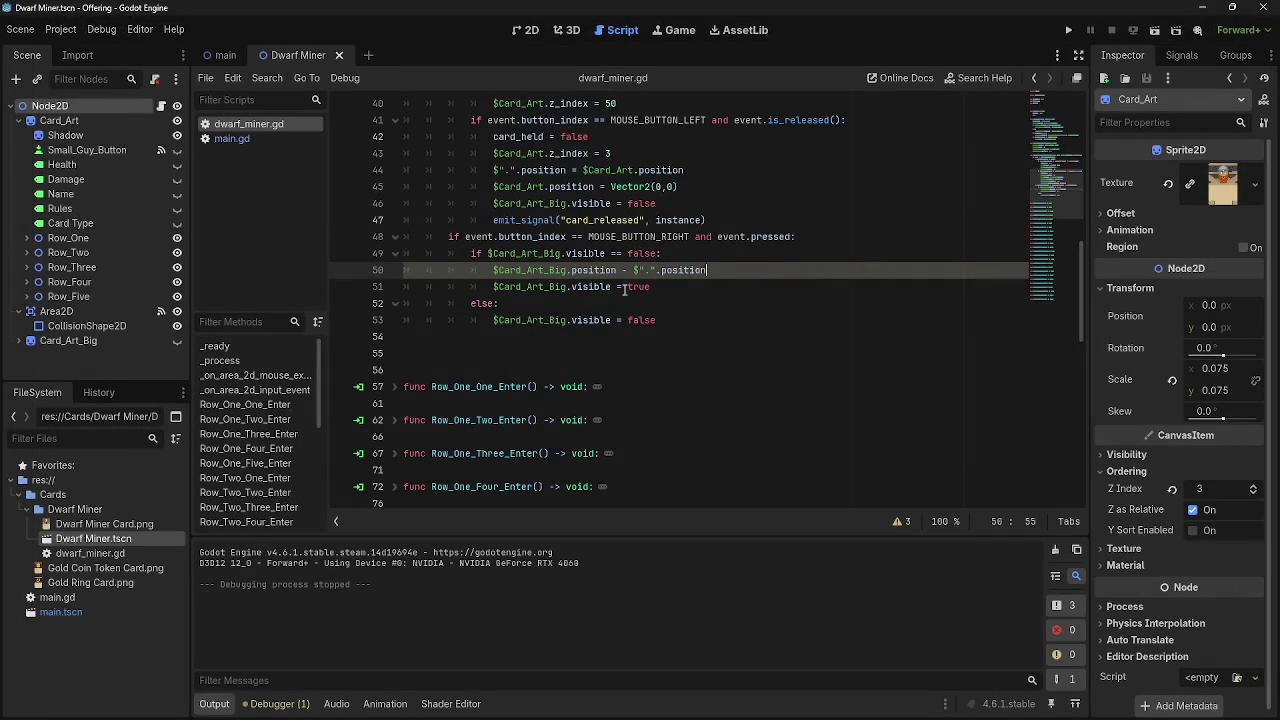
Try an extra equals sign on line 50, undo it, and rerun the scene
text(=)
key(End)
key(ctrl+z)
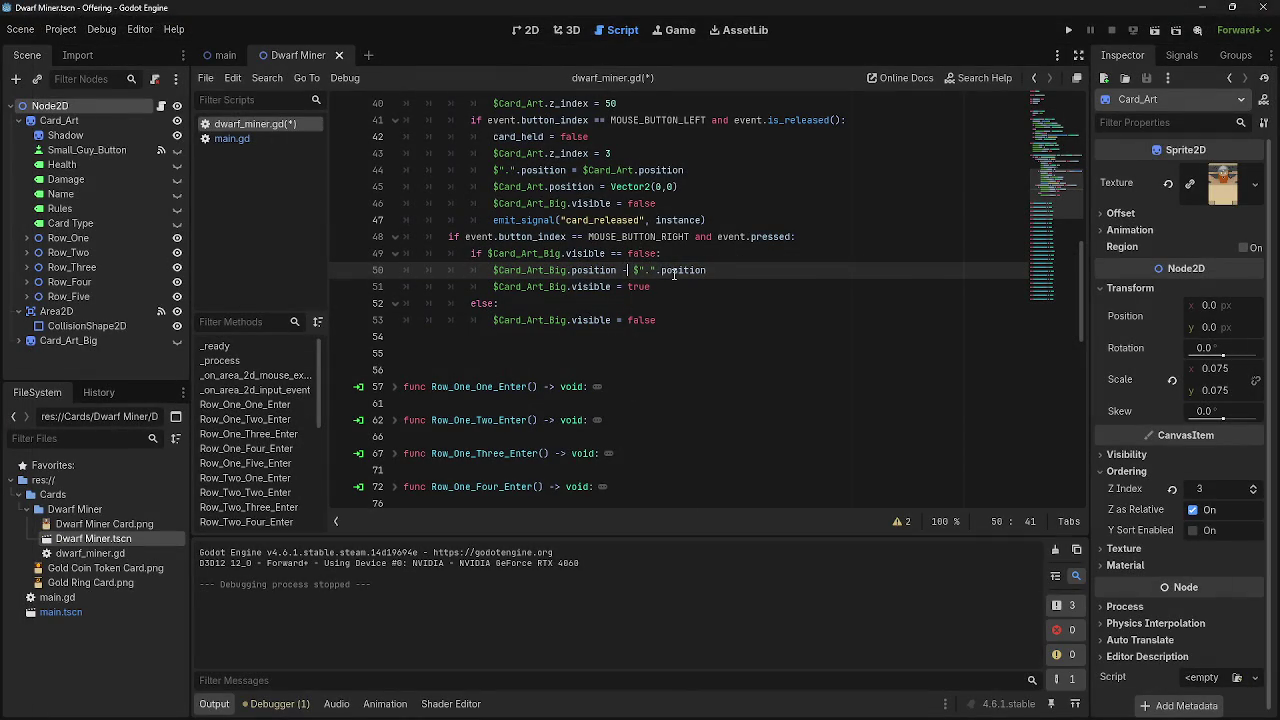
click(1068, 30)
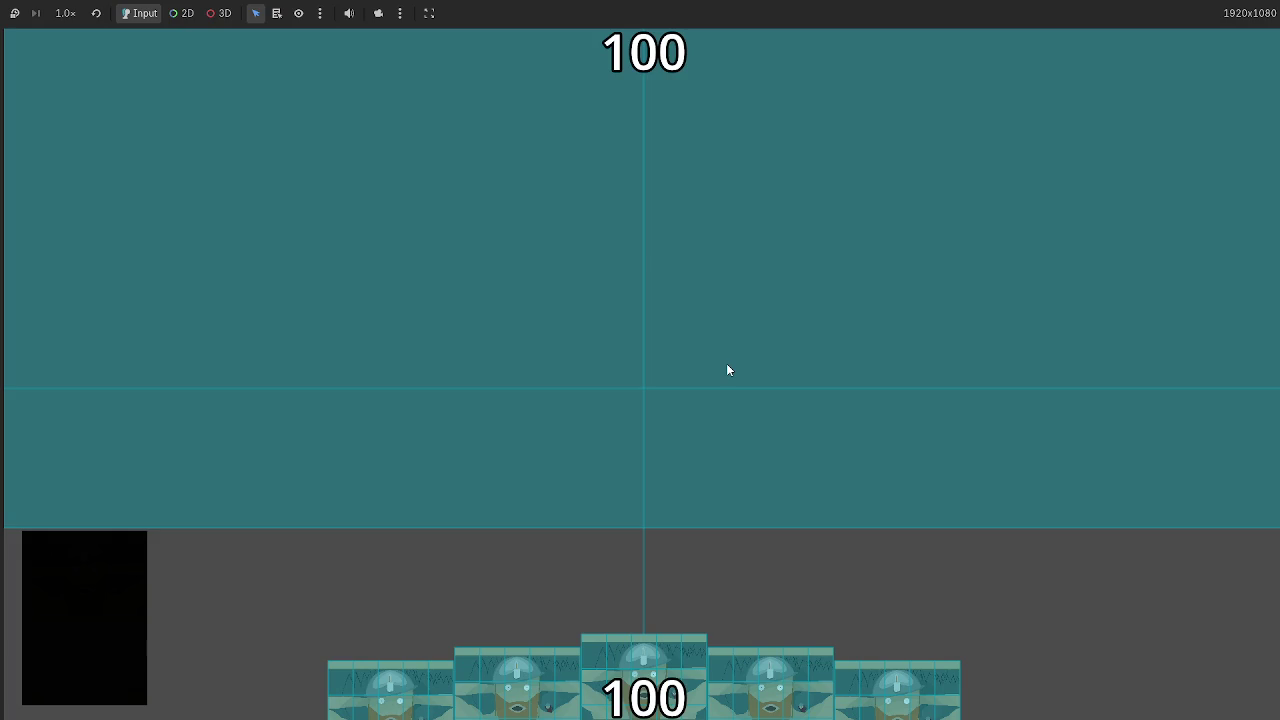
key(F8)
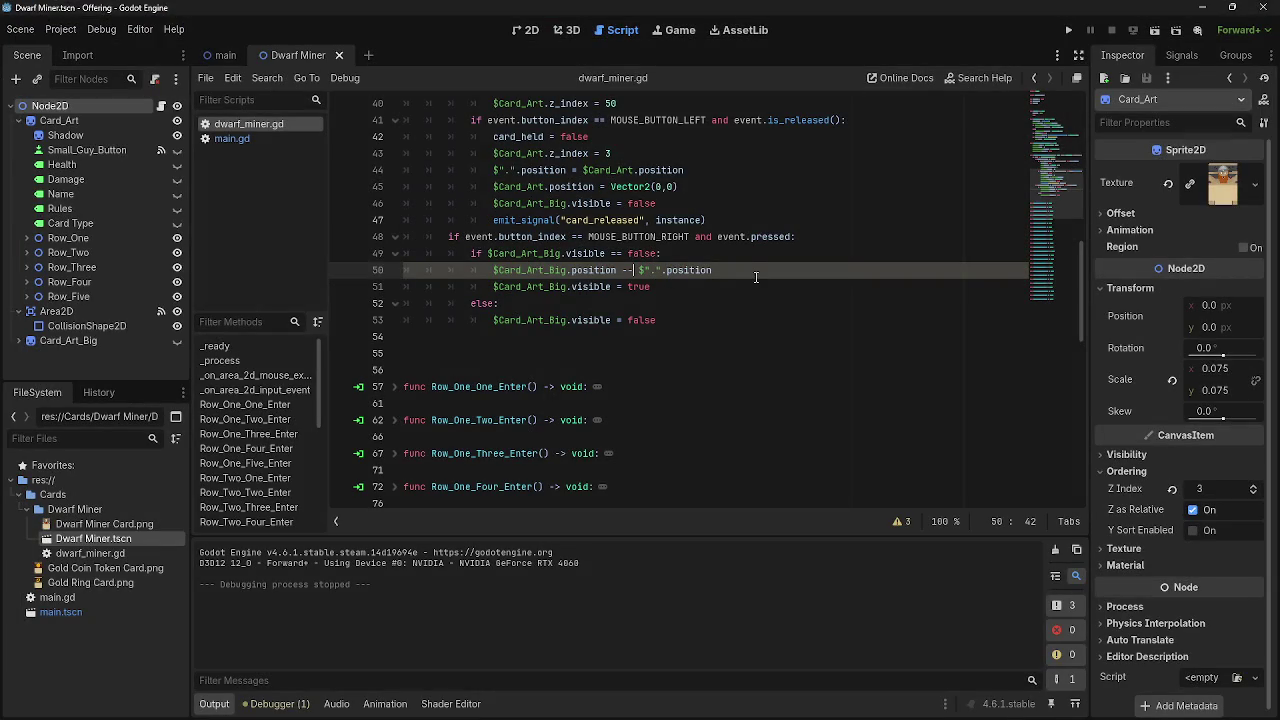
Make line 50 subtract the card's position with -=, then test by playing two hand cards
key(BackSpace)
text(0)
key(BackSpace)
text(=)
click(1072, 31)
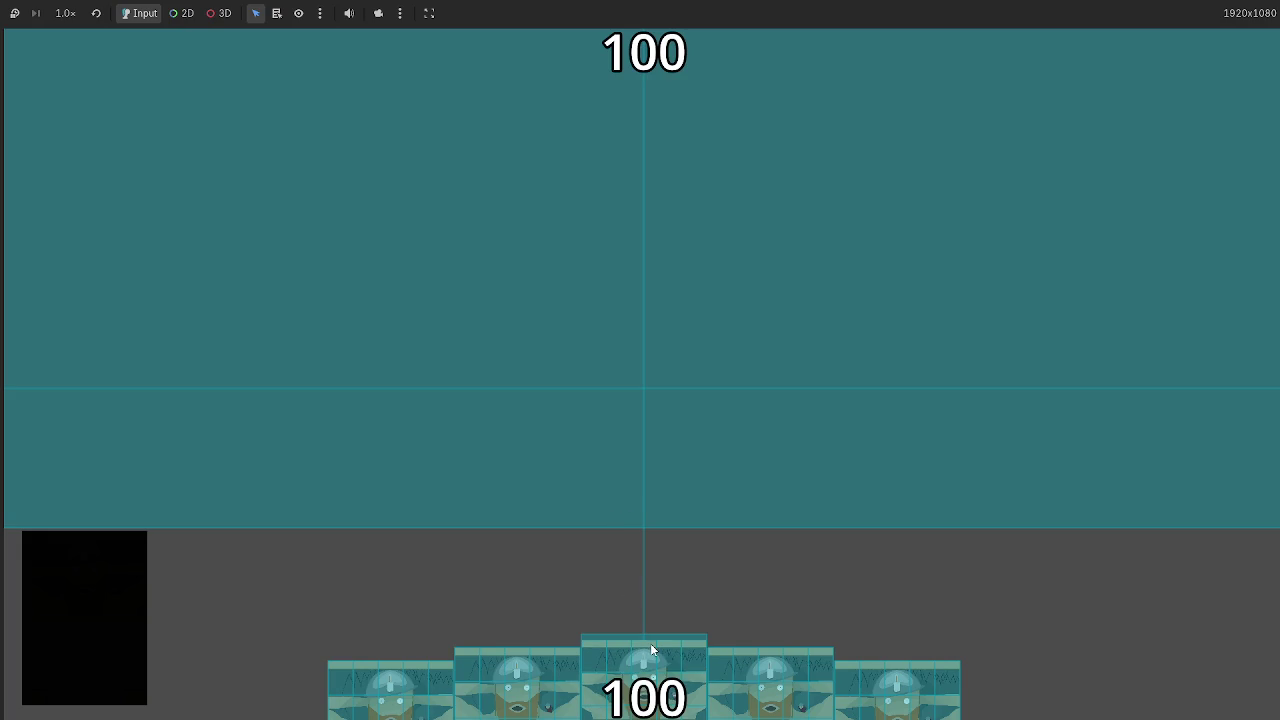
mouse_move(650, 643)
mouse_down()
mouse_move(658, 386)
mouse_move(645, 485)
mouse_up()
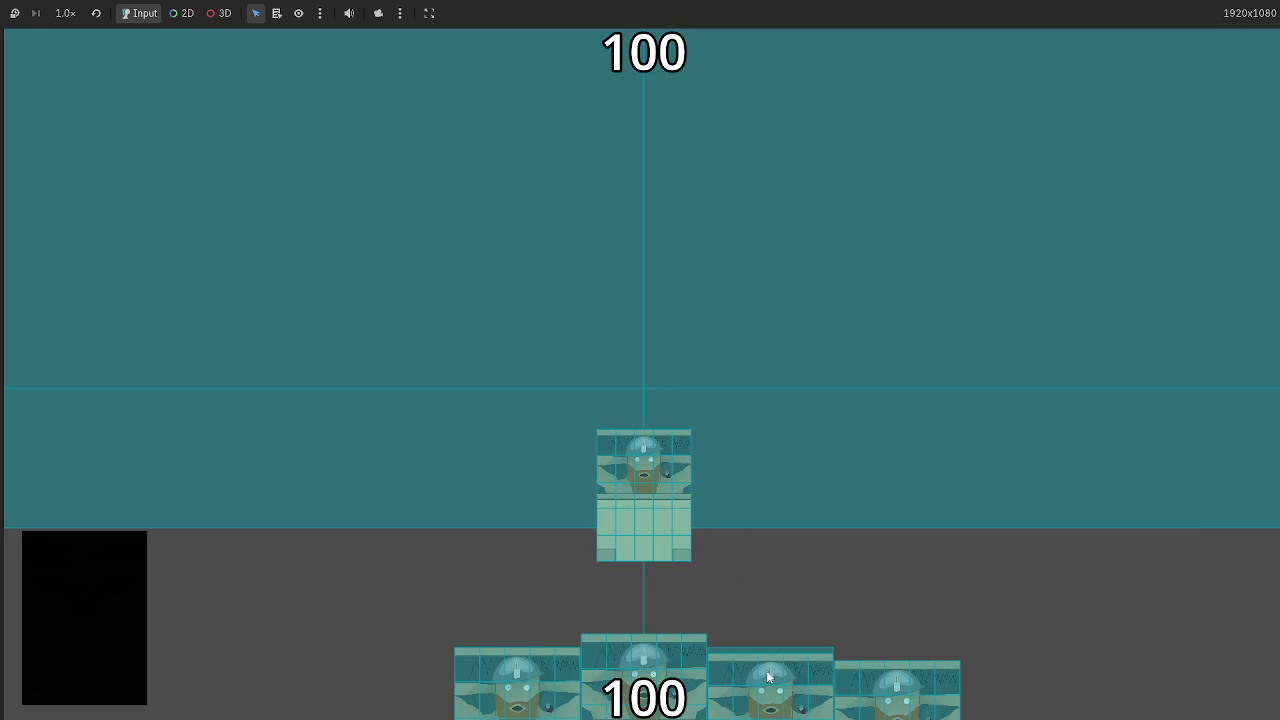
drag(766, 677, 788, 467)
key(F8)
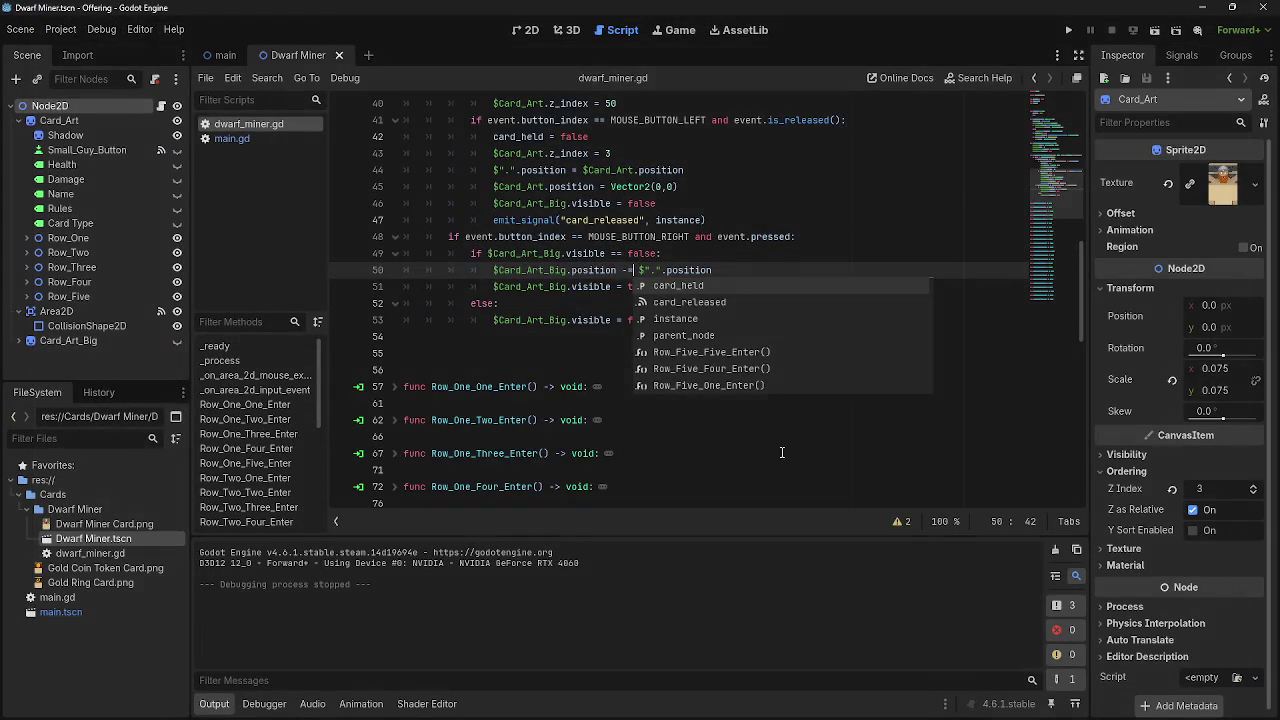
scroll(610, 260, up, 5)
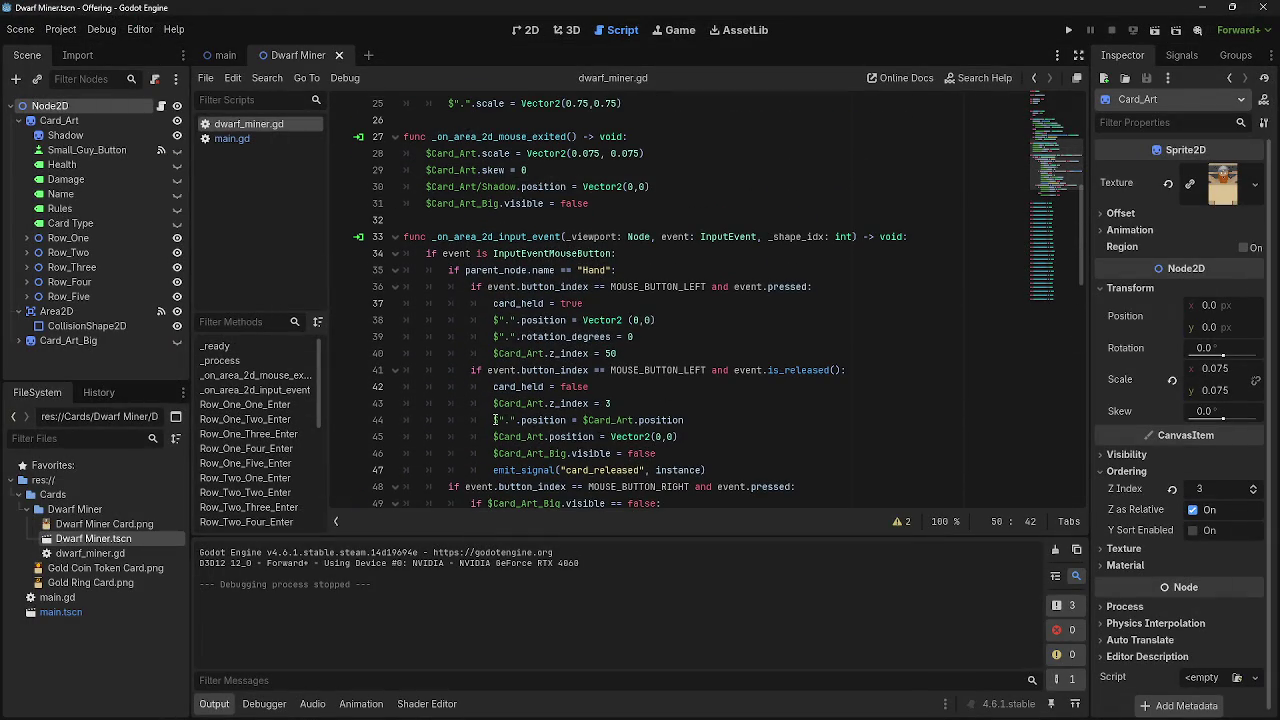
drag(517, 453, 745, 450)
click(745, 450)
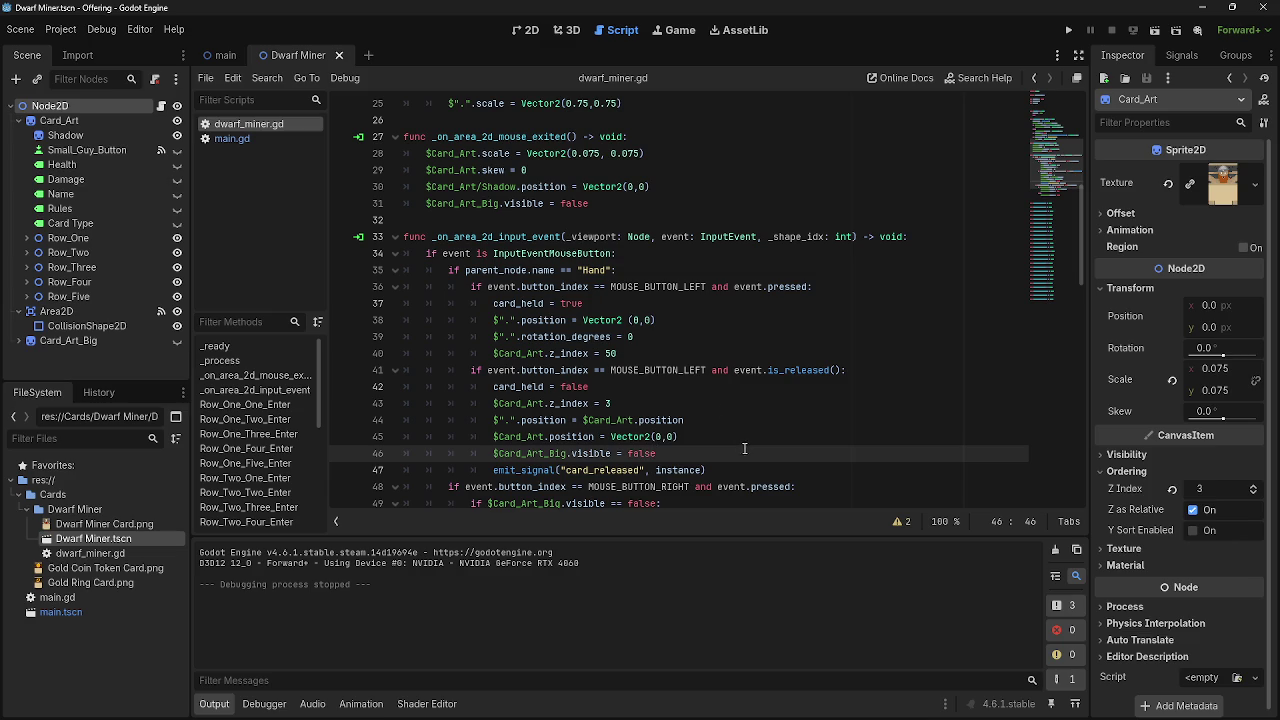
click(666, 339)
scroll(666, 339, up, 5)
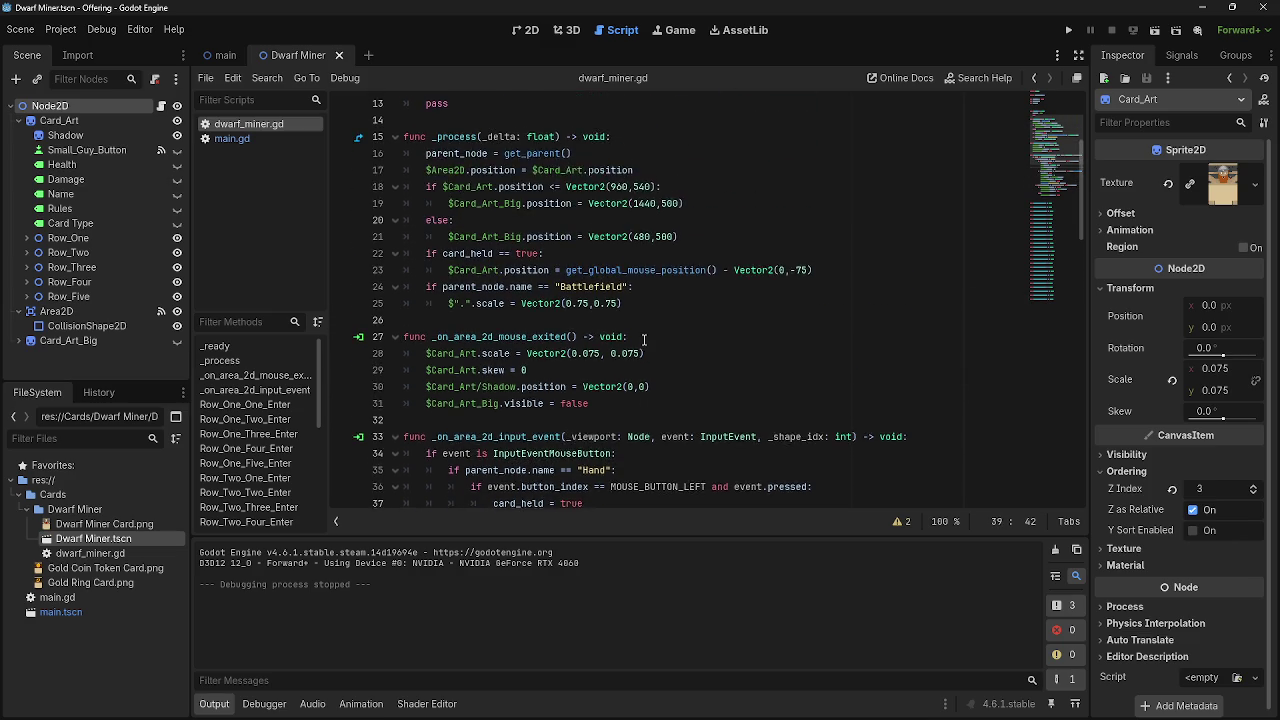
drag(448, 320, 815, 320)
click(815, 320)
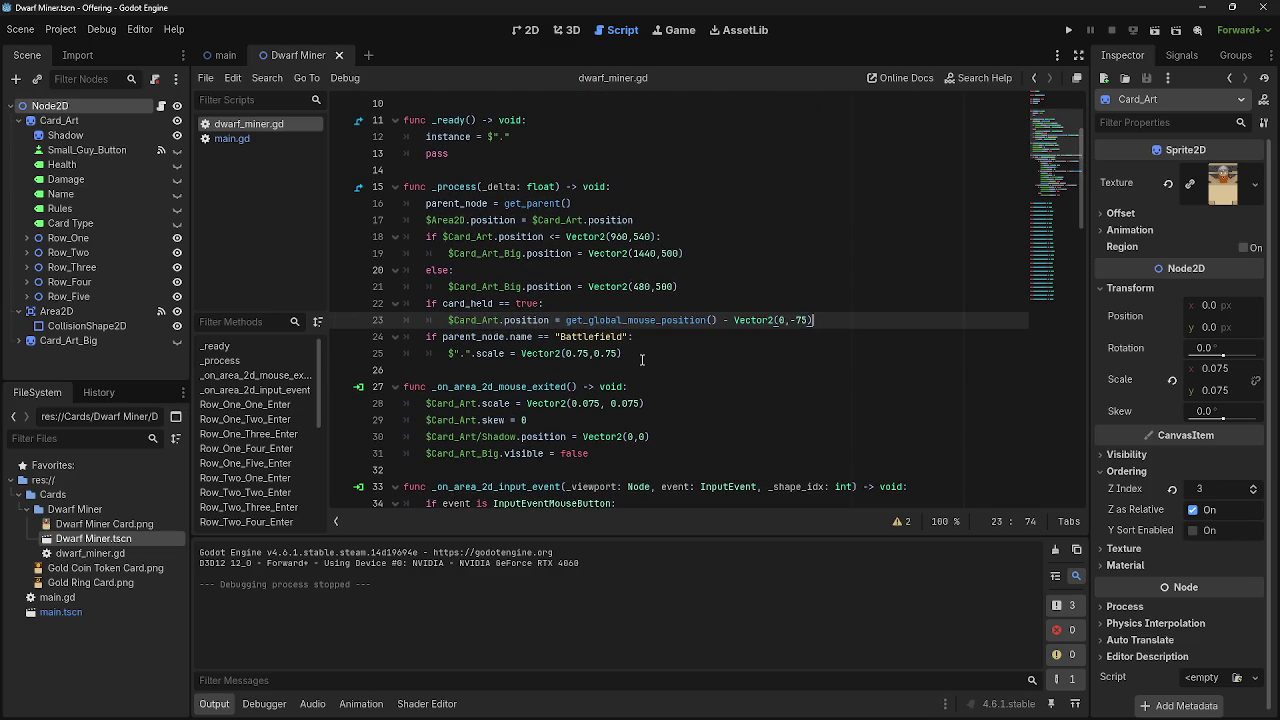
scroll(642, 356, down, 10)
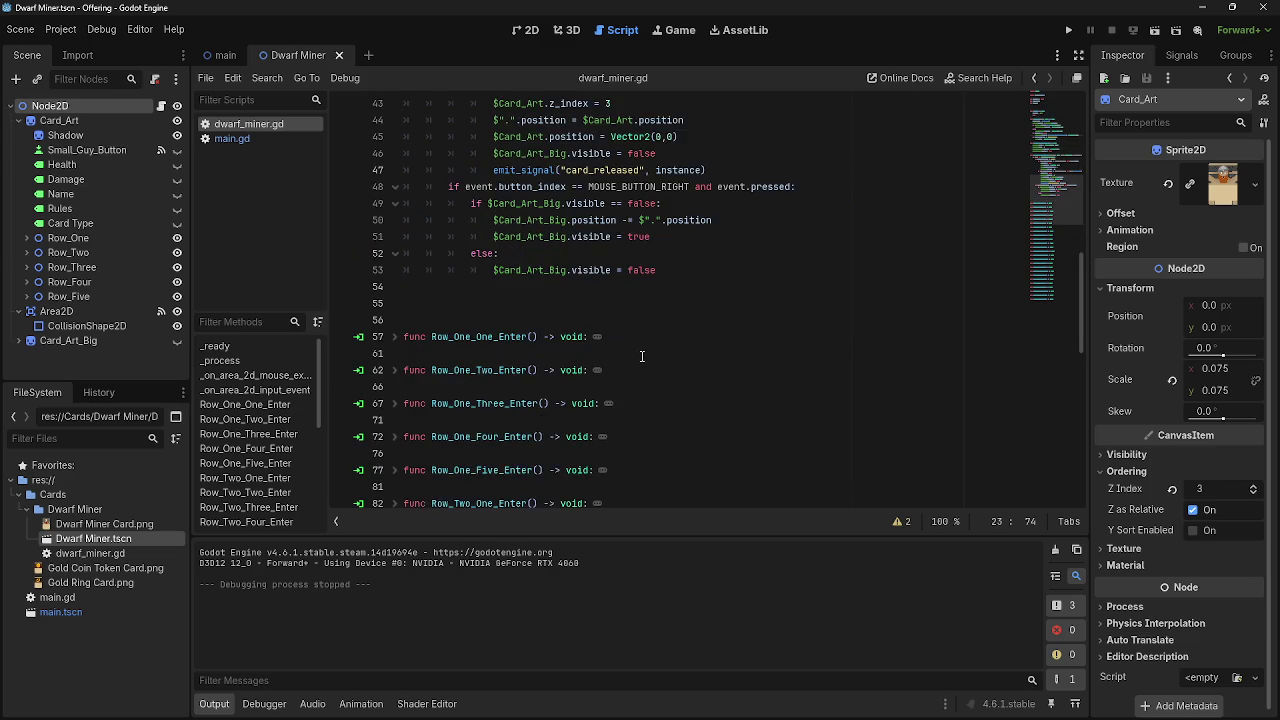
scroll(642, 356, up, 1)
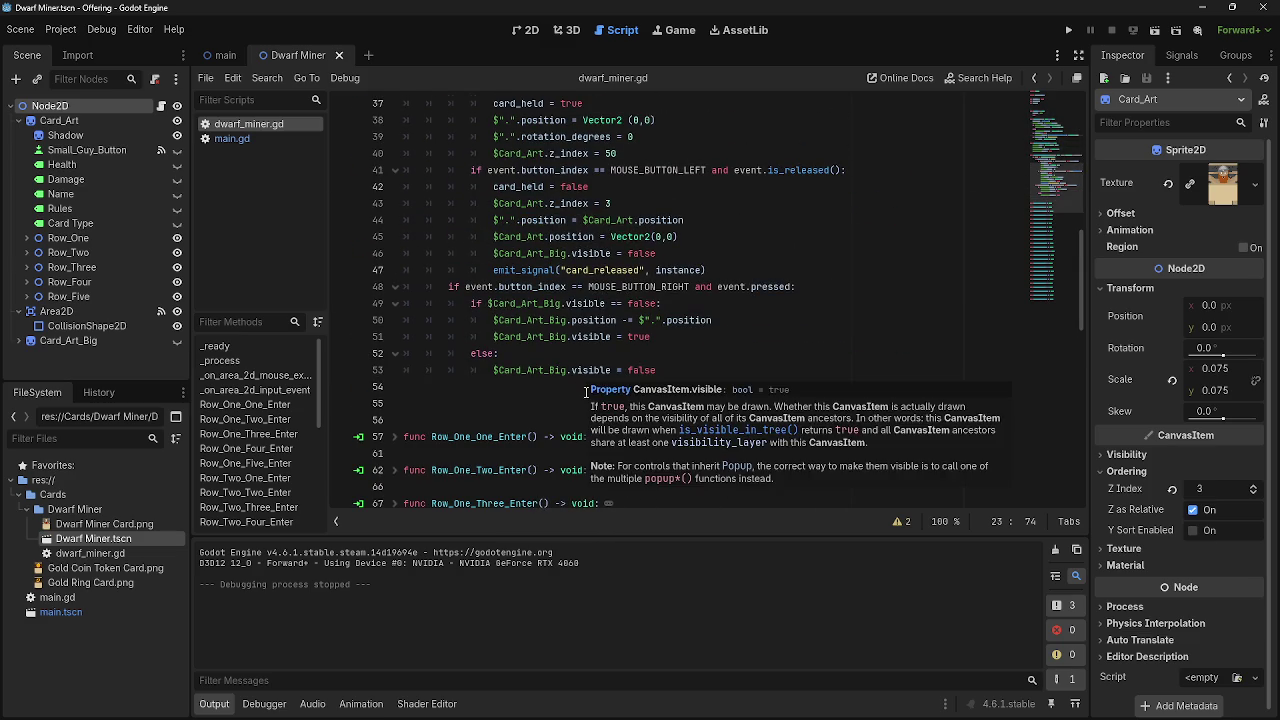
click(688, 371)
click(681, 334)
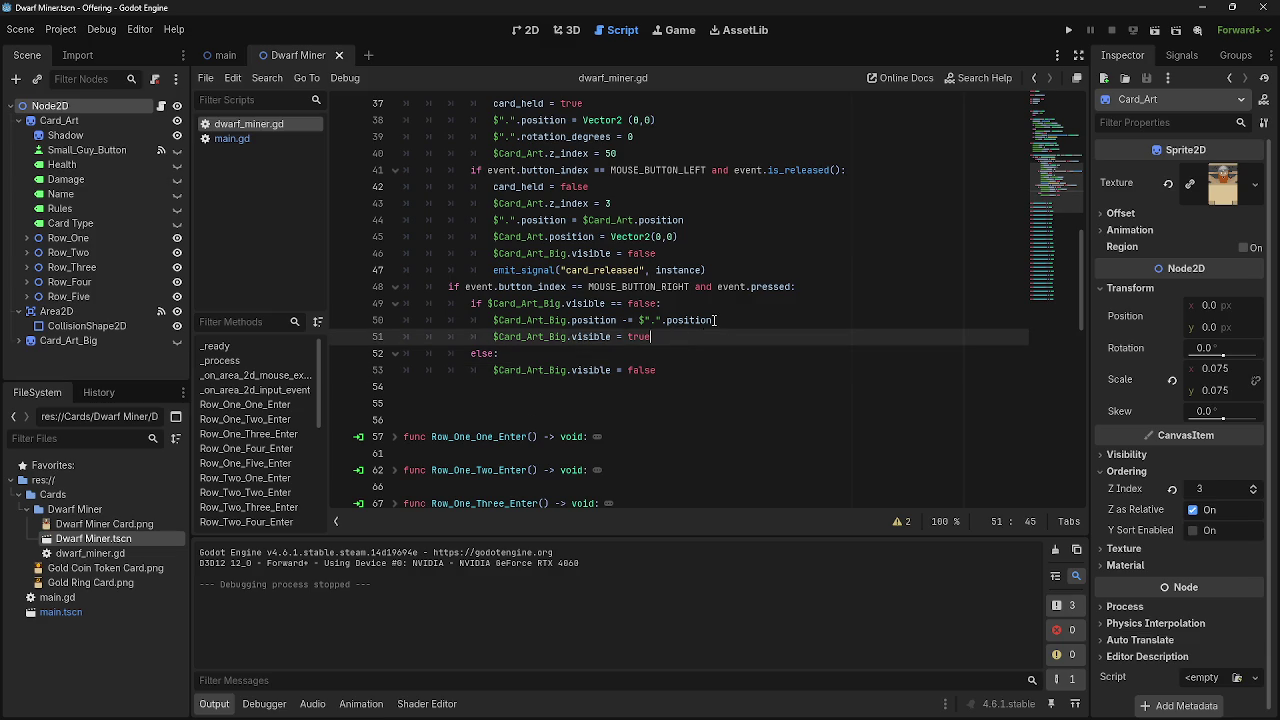
click(714, 320)
click(630, 321)
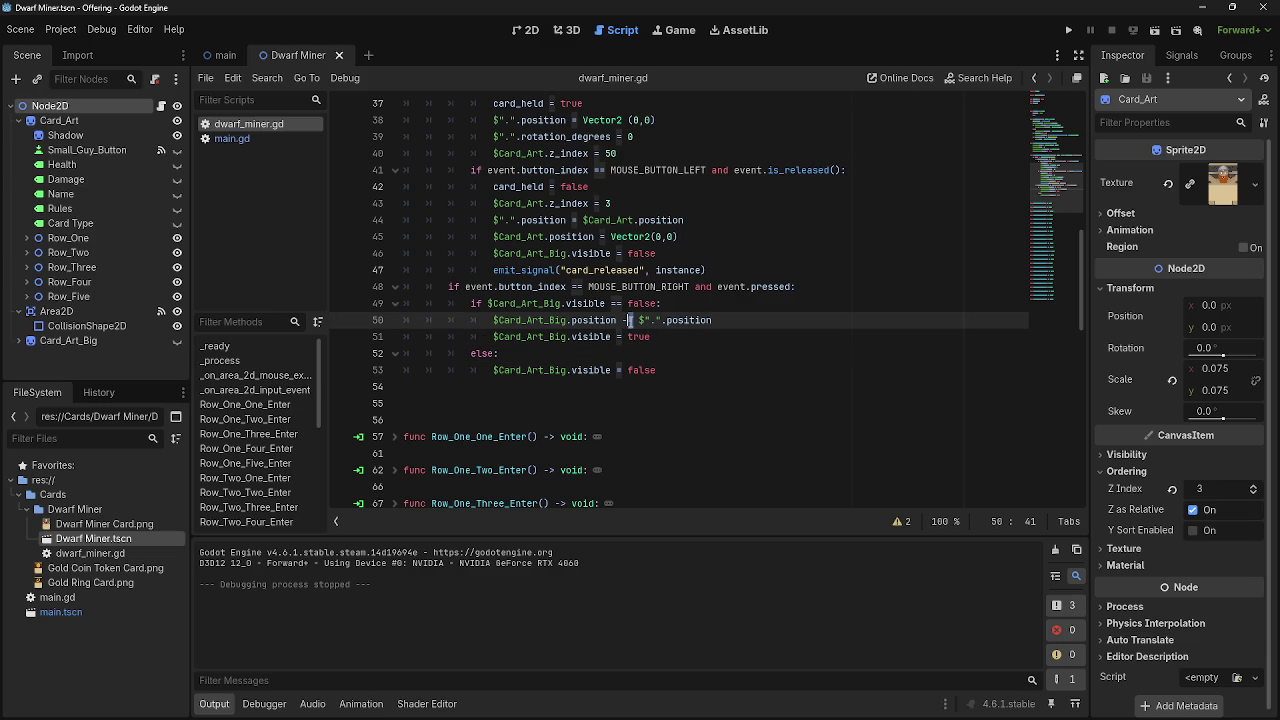
key(End)
scroll(686, 331, up, 9)
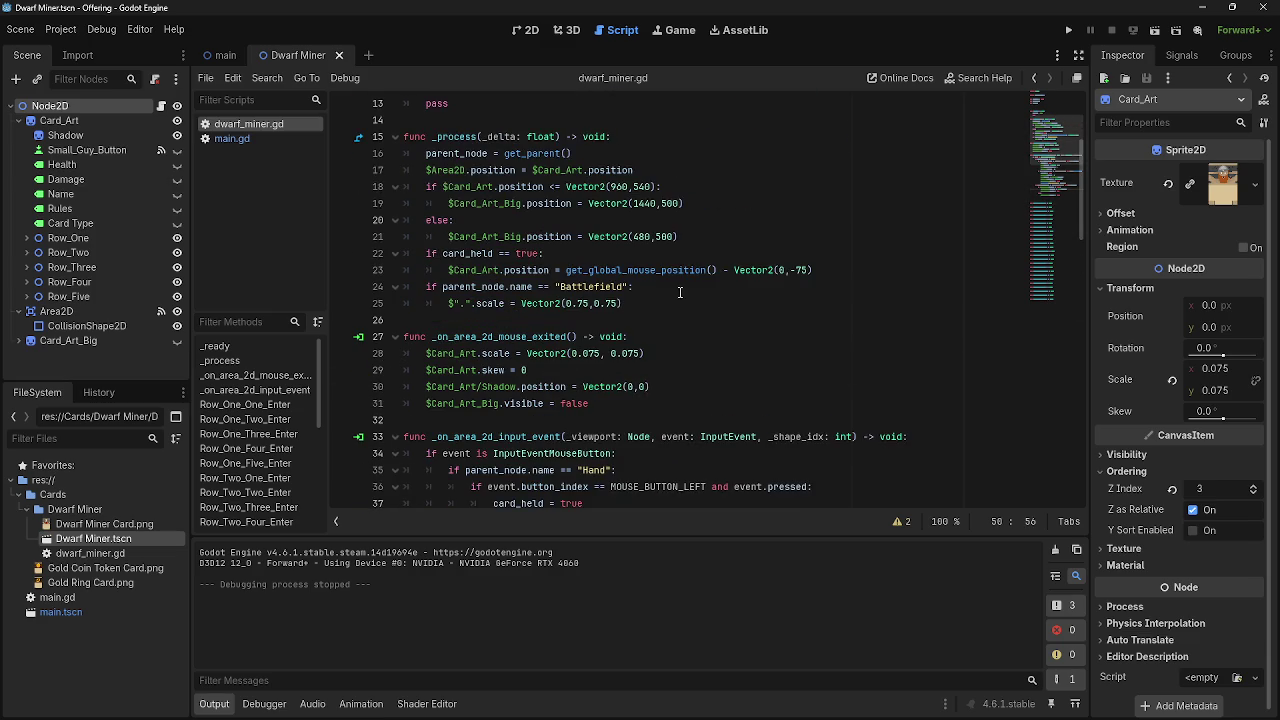
scroll(686, 331, up, 2)
Add print($Card_Art_Big.position) as the first line of _process
click(706, 285)
key(Return)
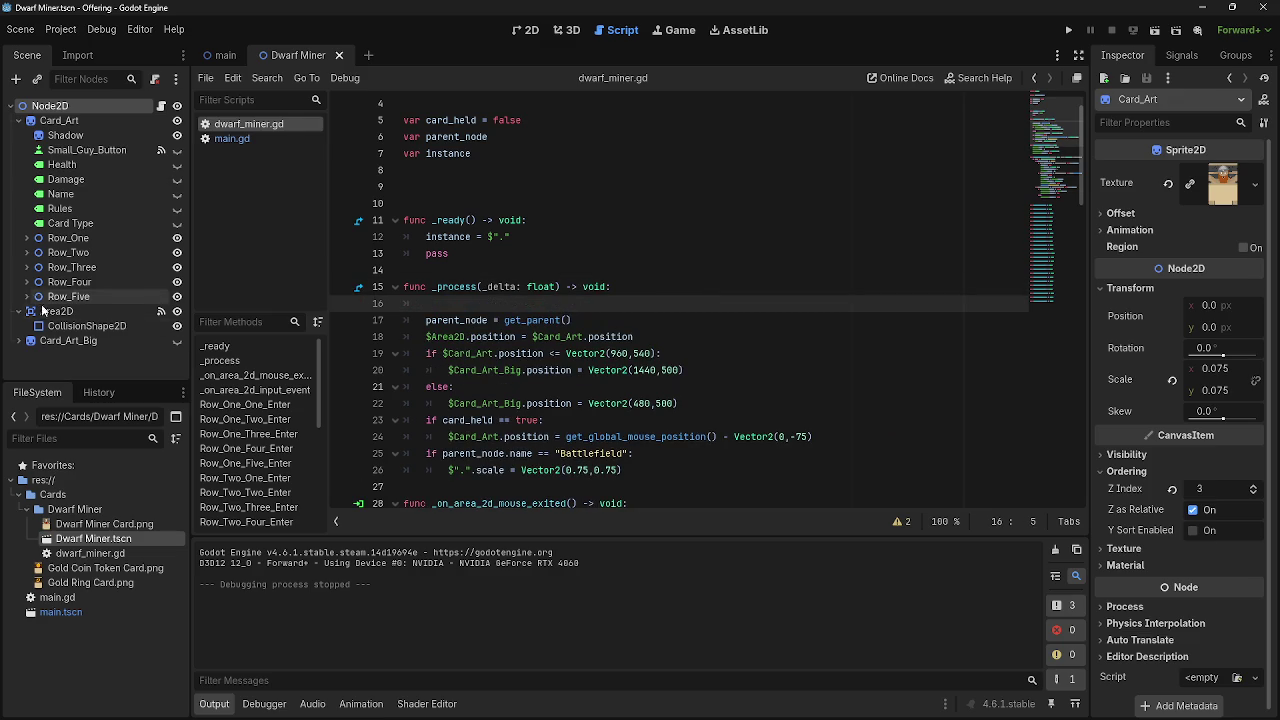
text(print)
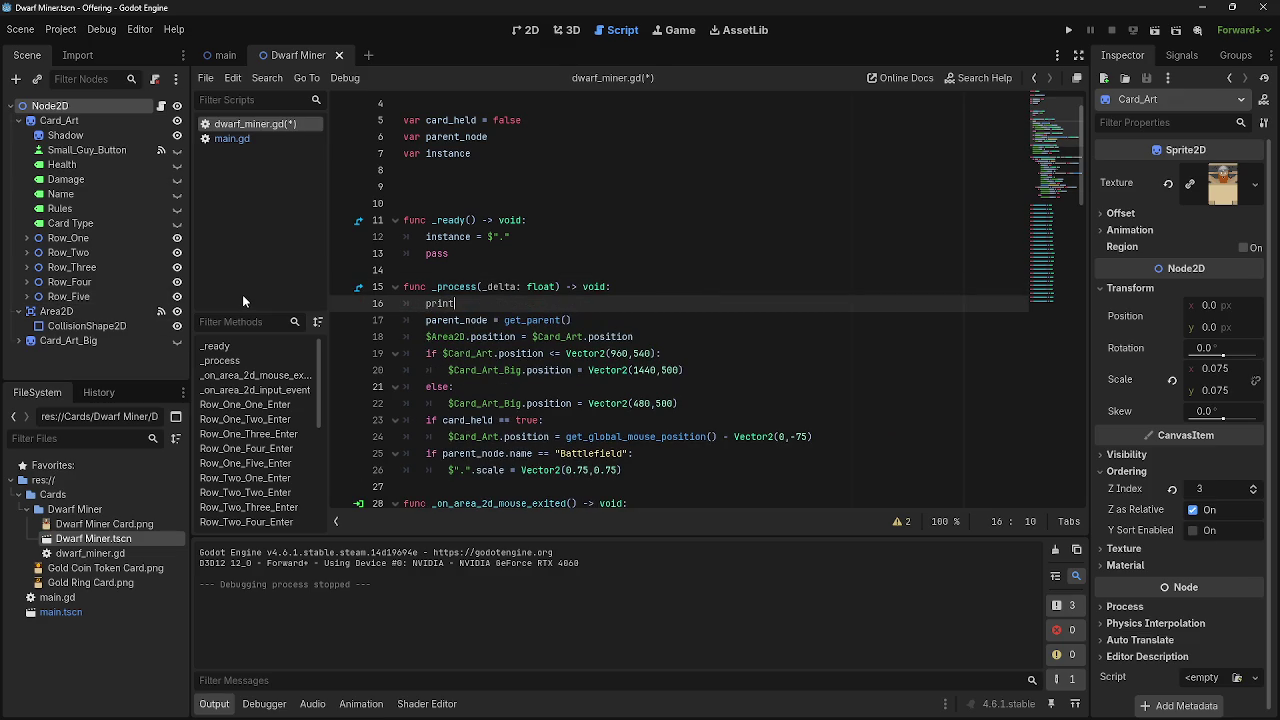
text(()
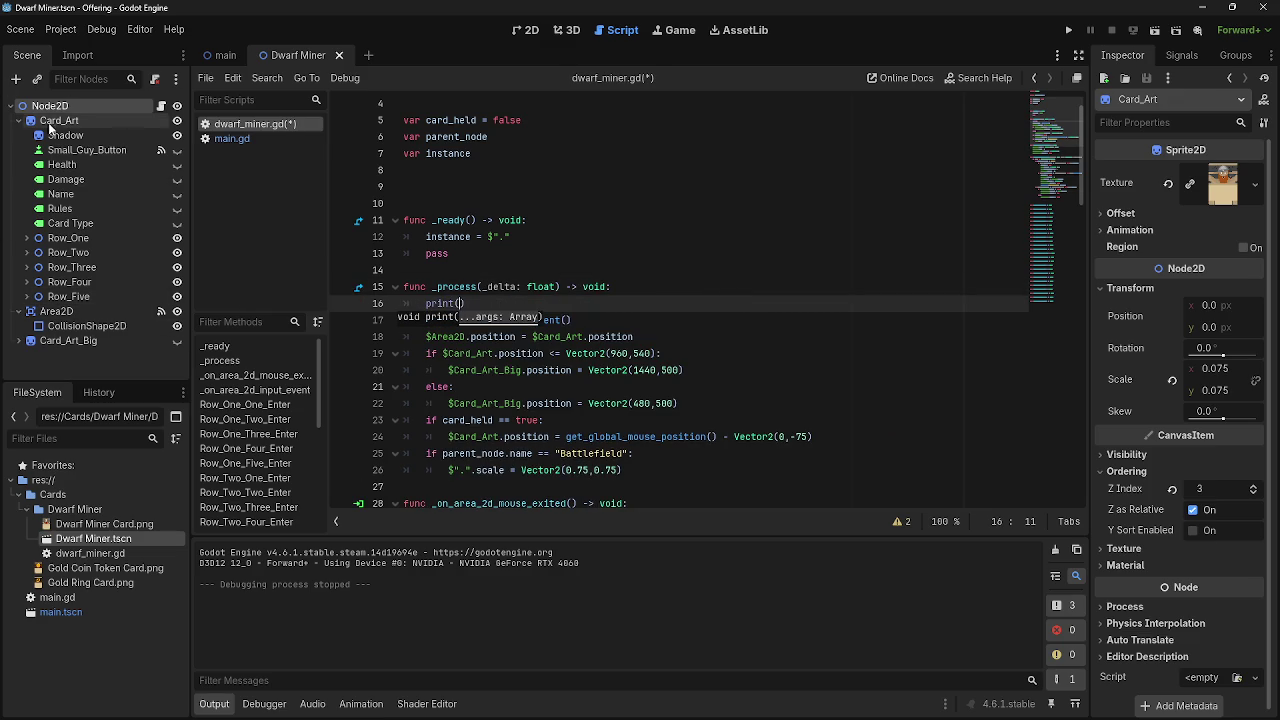
mouse_move(68, 340)
mouse_down()
mouse_move(484, 306)
mouse_move(462, 308)
mouse_up()
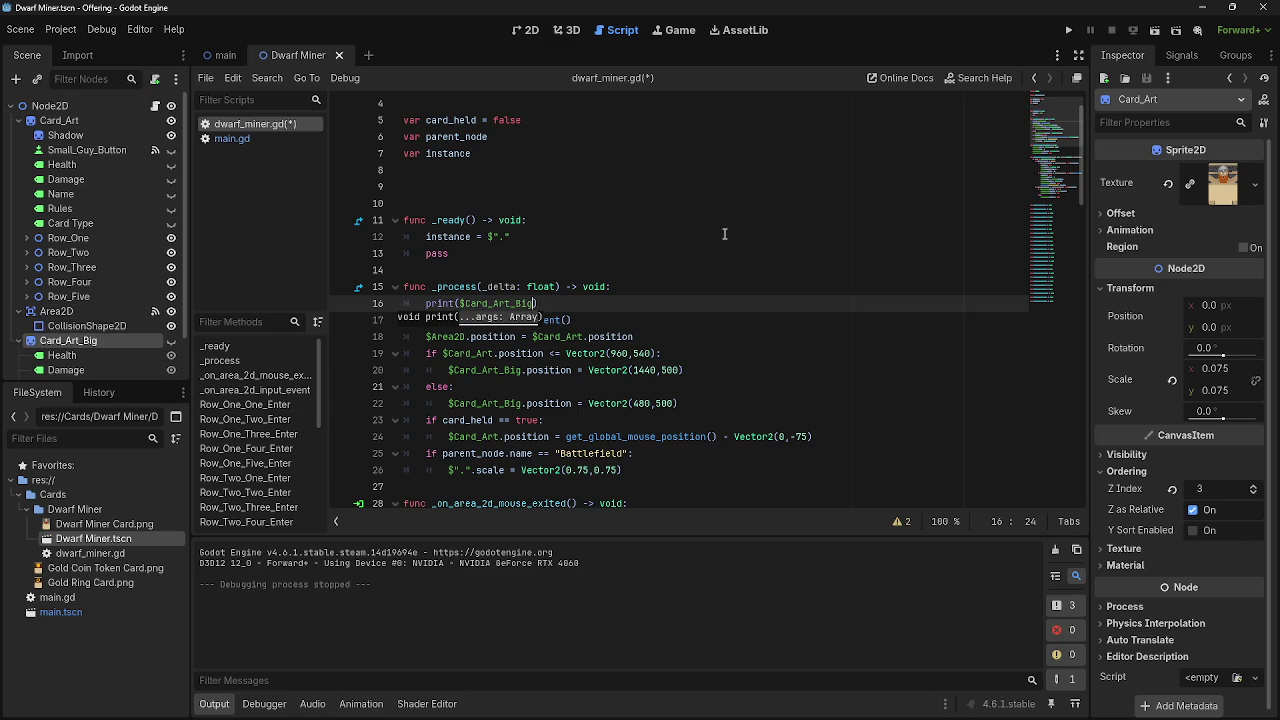
text(.position)
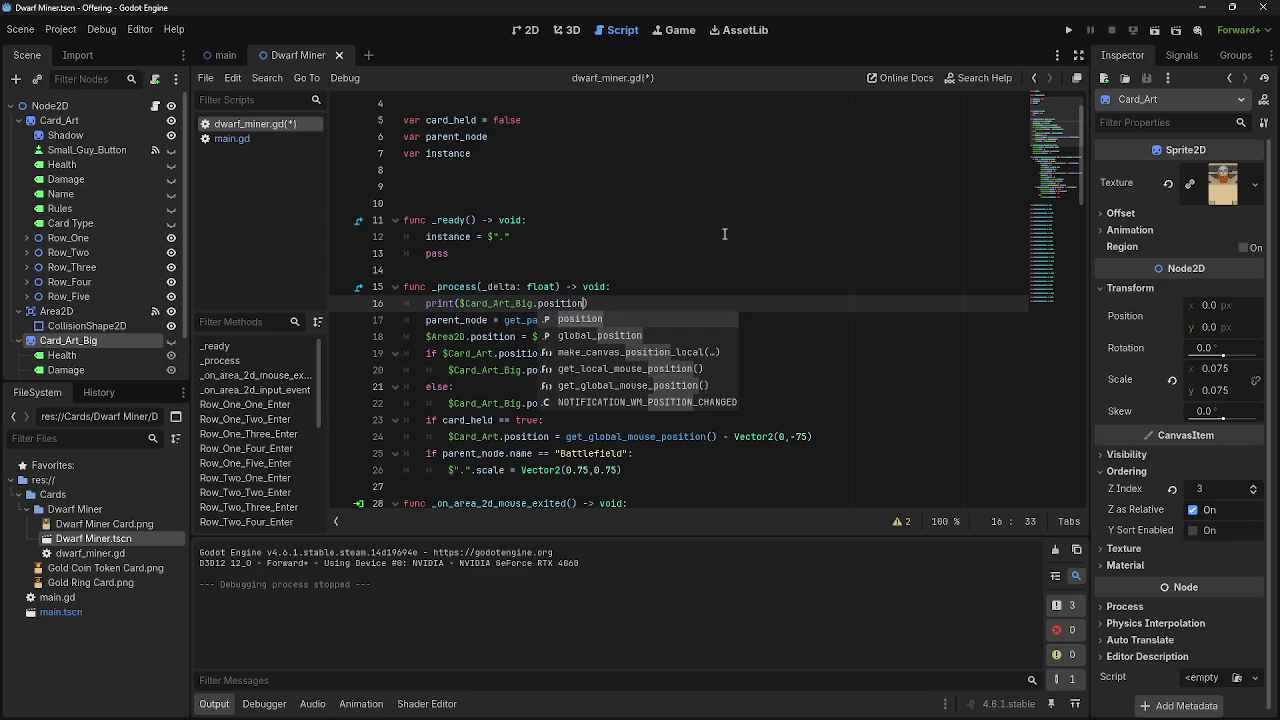
key(Escape)
In main.gd, change the card-drawing loop from 'for i in 5' to 'for i in 1' and launch
click(250, 139)
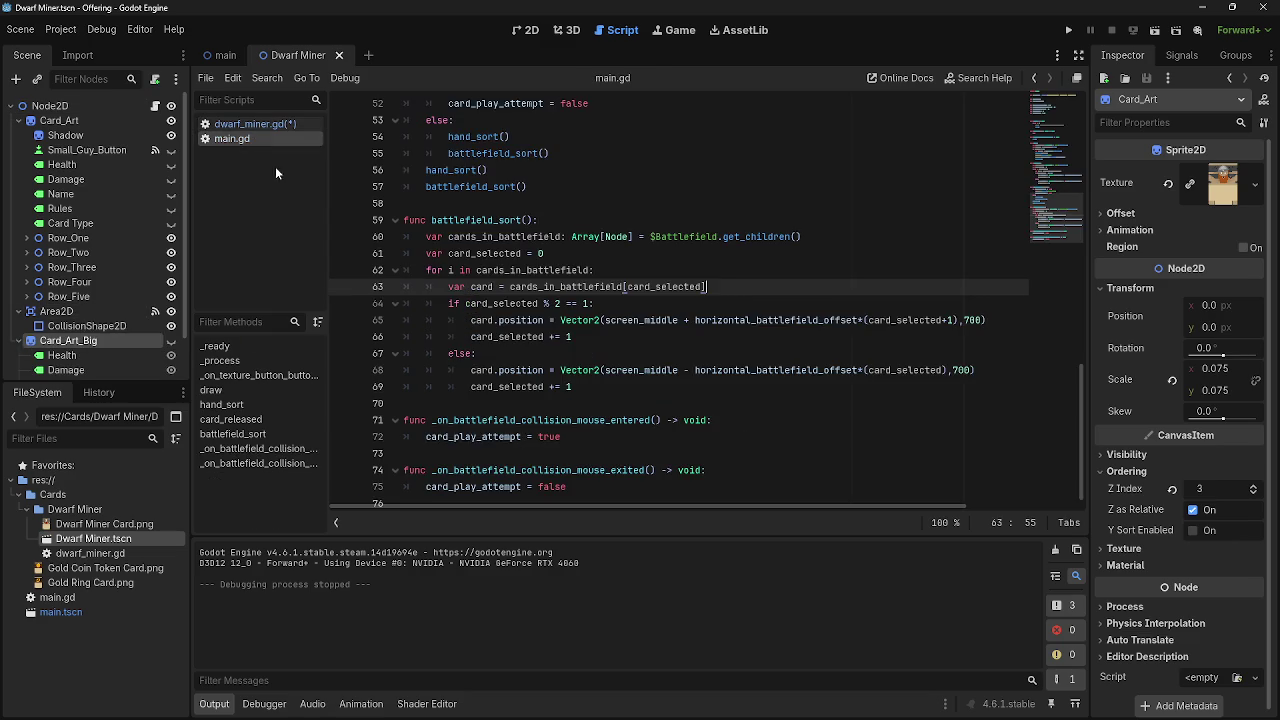
scroll(577, 292, up, 12)
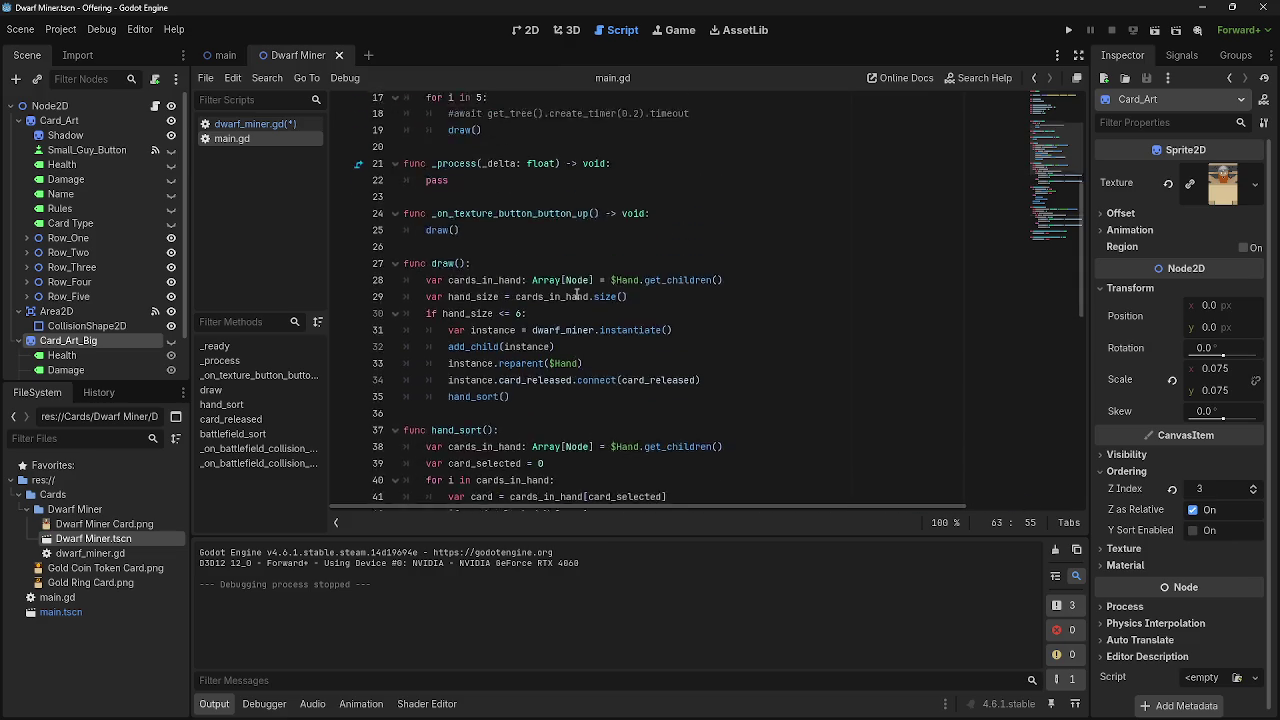
scroll(550, 297, up, 1)
click(476, 220)
double_click(478, 220)
text(1)
click(1068, 30)
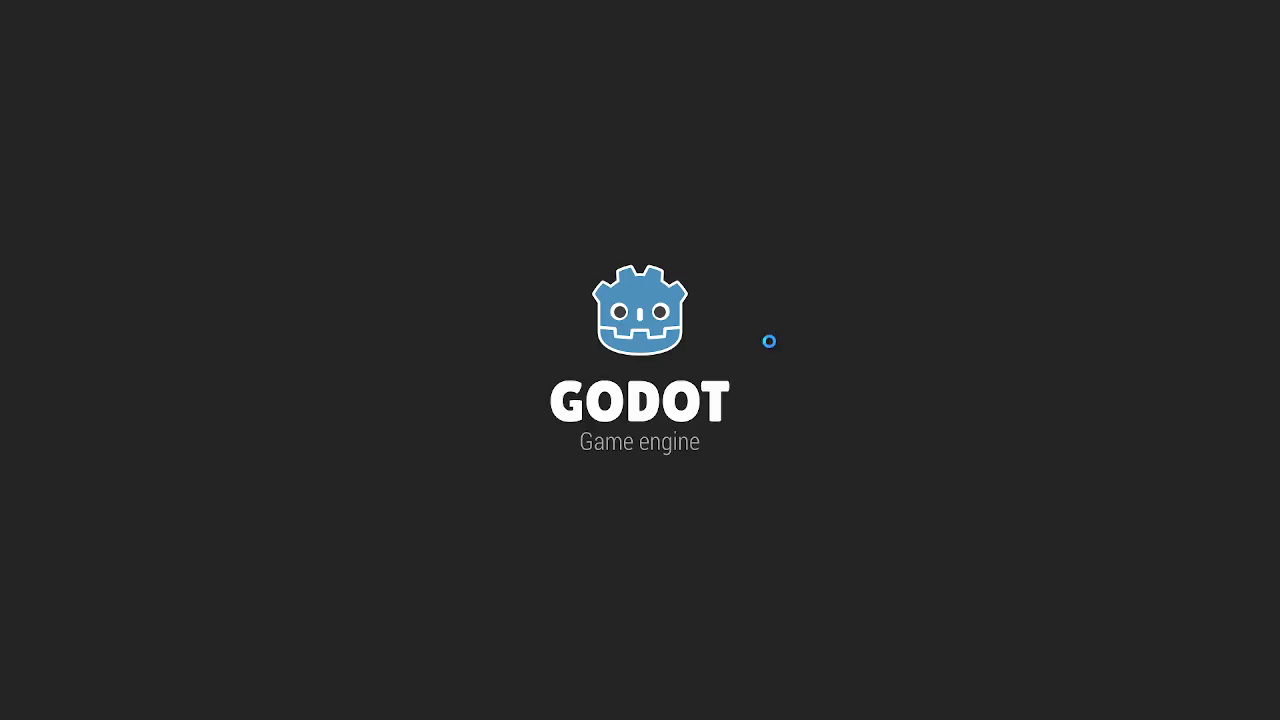
Close the running game after reading the printed (1440.0, 500.0) preview position
key(alt+Tab)
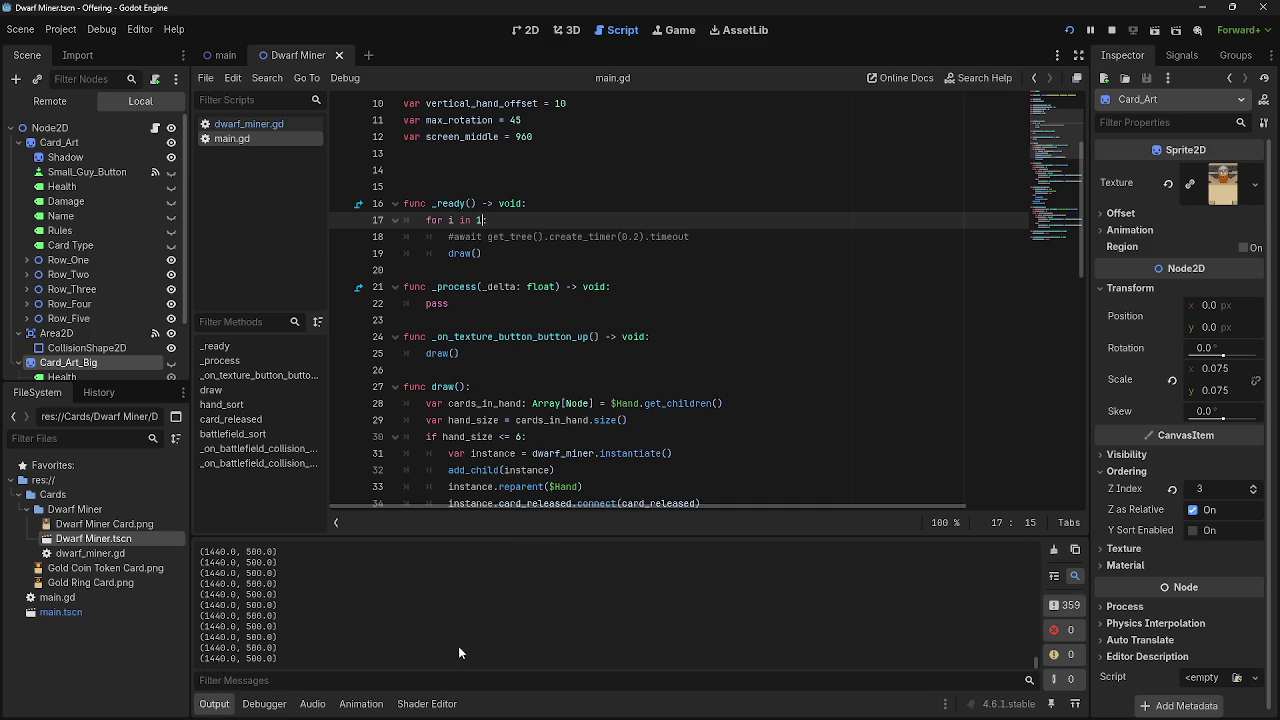
key(alt+Tab)
key(alt+F4)
In dwarf_miner.gd, change line 51's '-=' to '=' and run the game again
click(526, 30)
click(600, 32)
click(248, 124)
scroll(617, 285, up, 2)
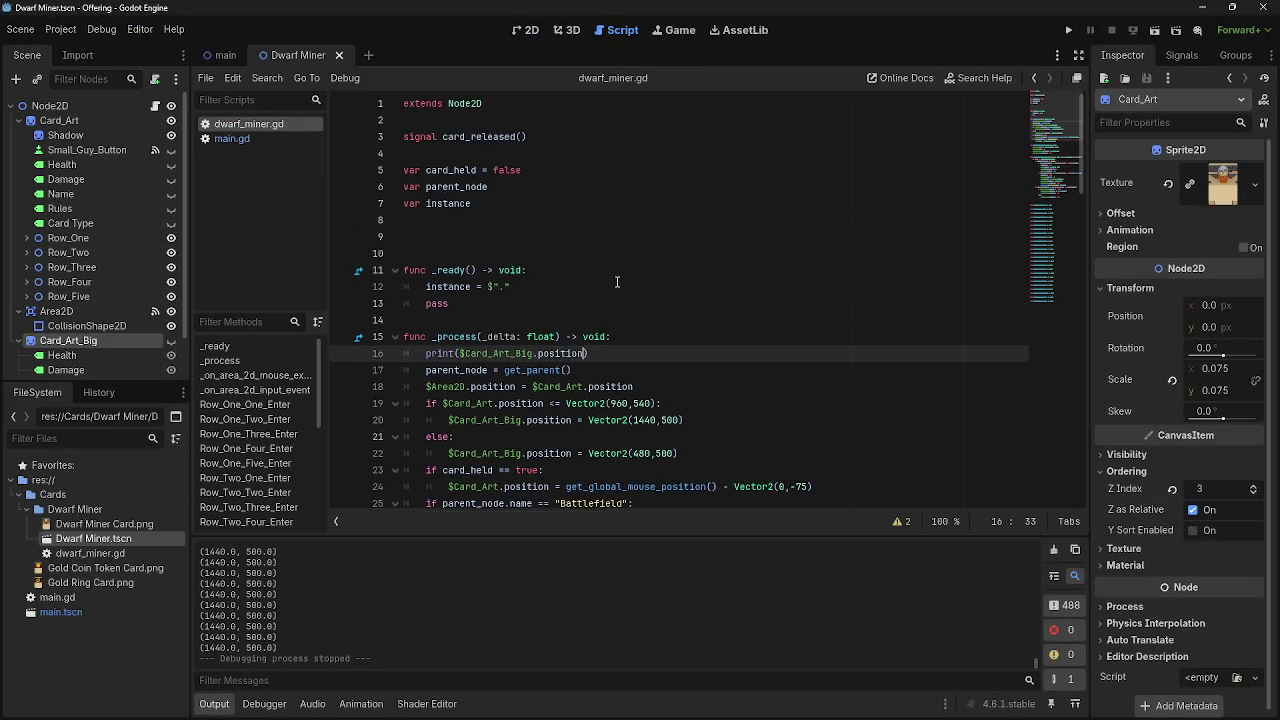
scroll(617, 285, down, 4)
scroll(617, 285, down, 9)
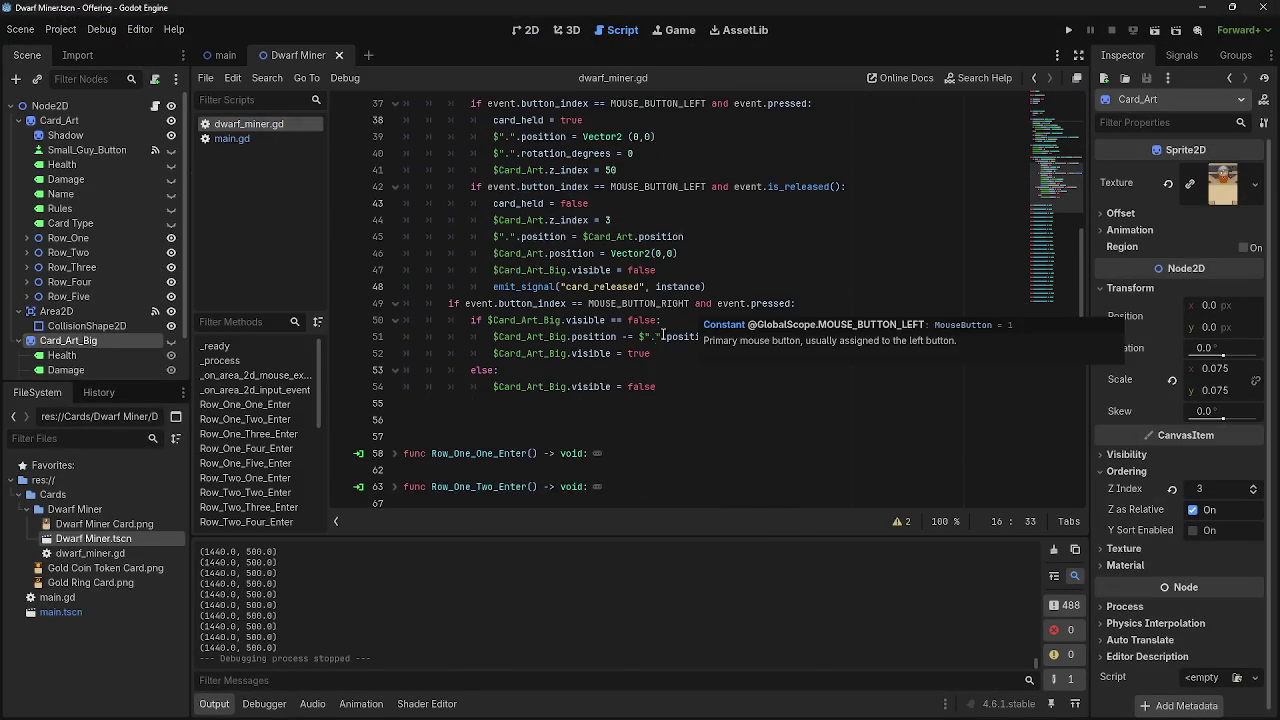
click(633, 287)
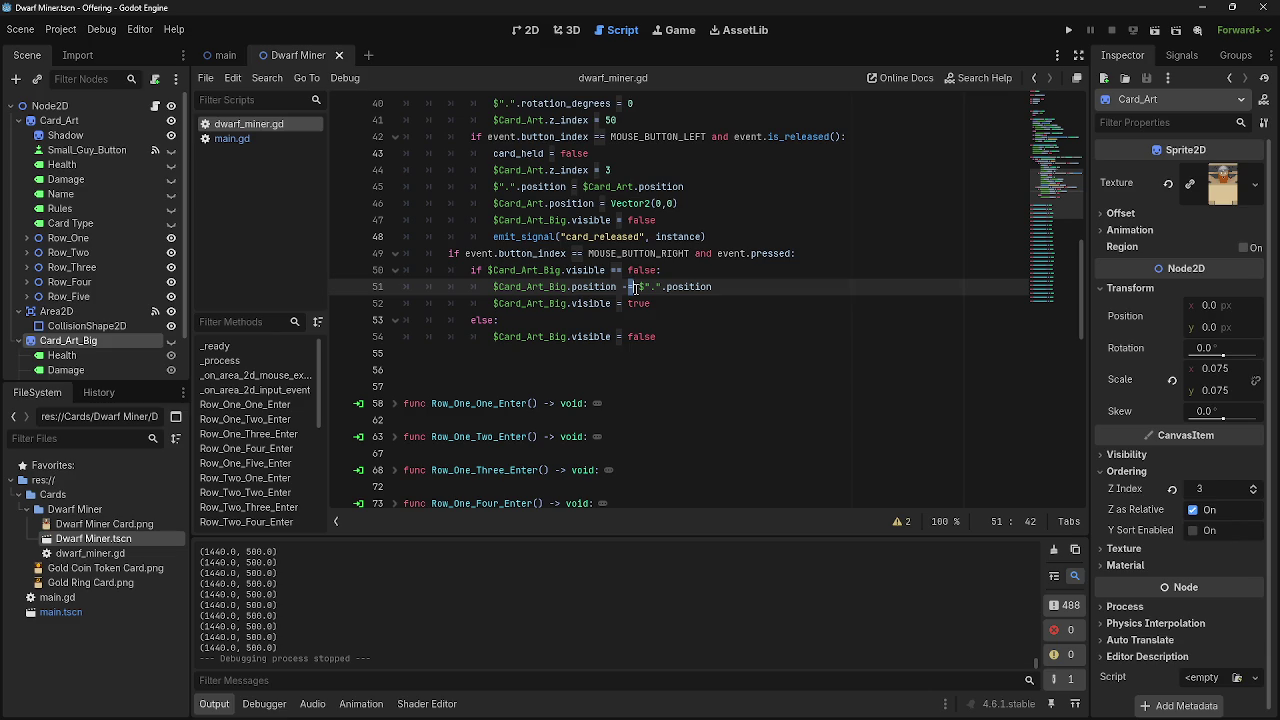
key(BackSpace)
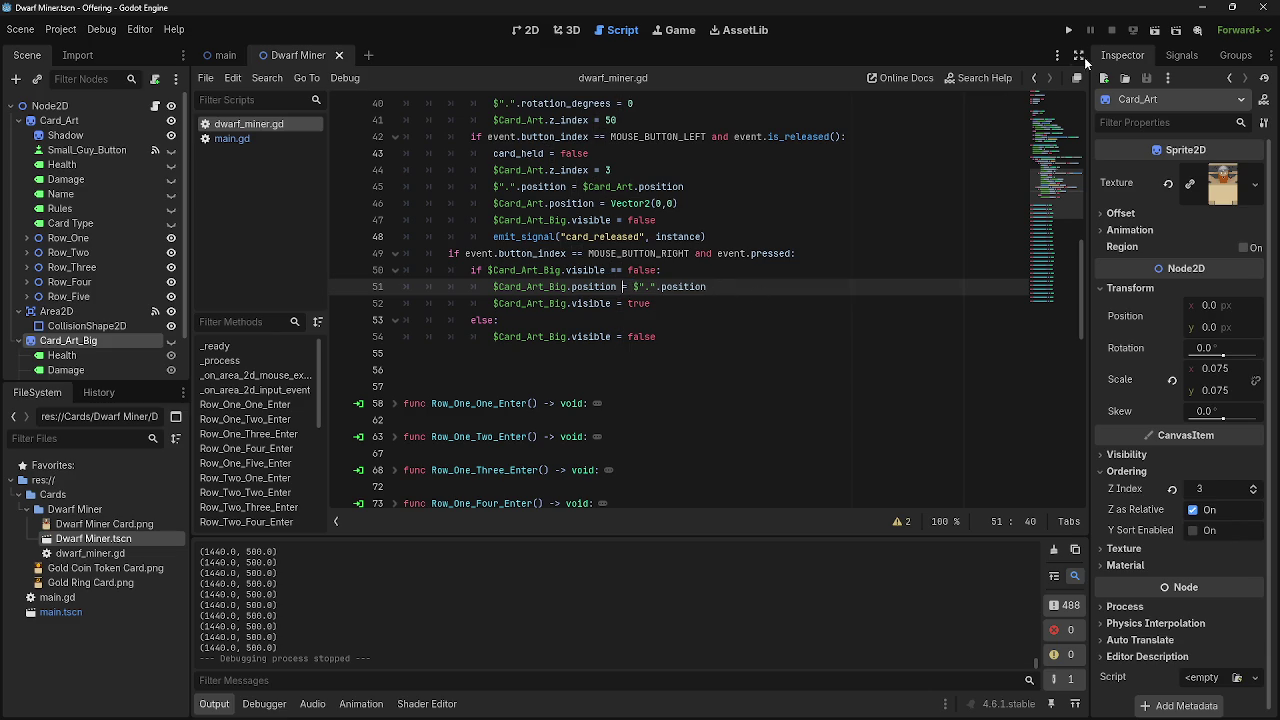
click(1068, 30)
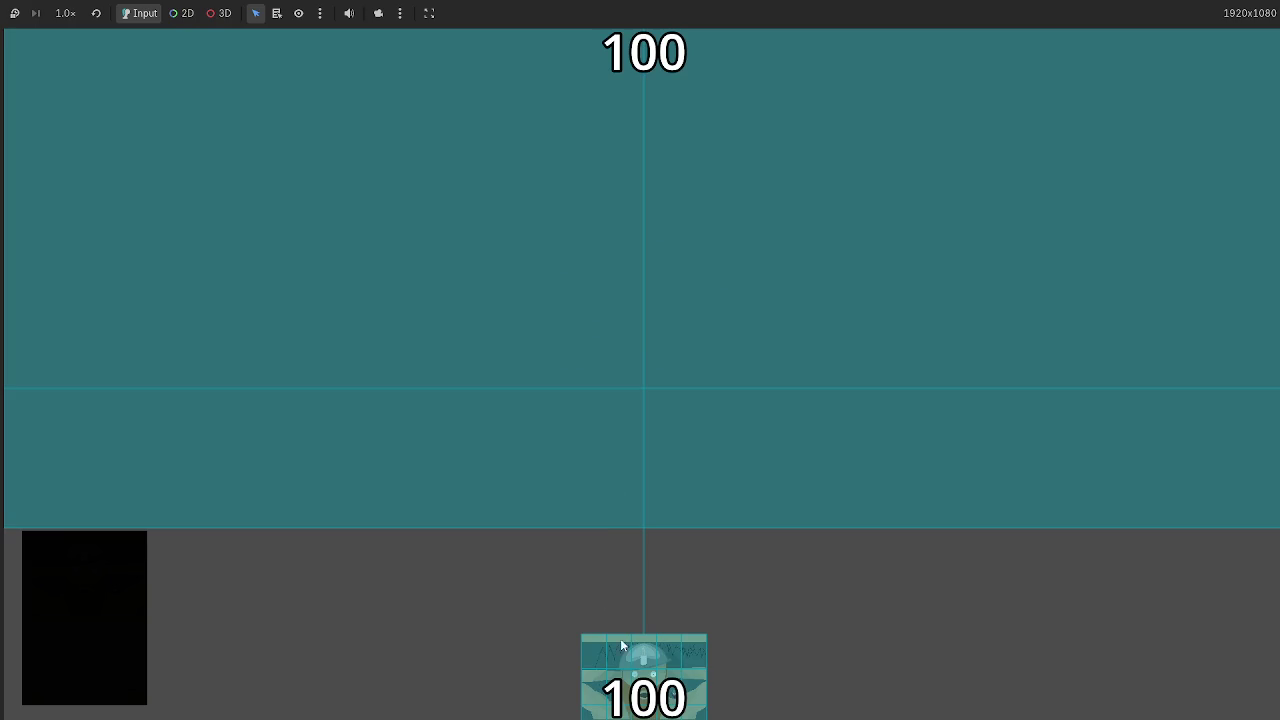
Return to the editor with the game running and collapse Card_Art_Big's children in the Scene tree
key(alt+Tab)
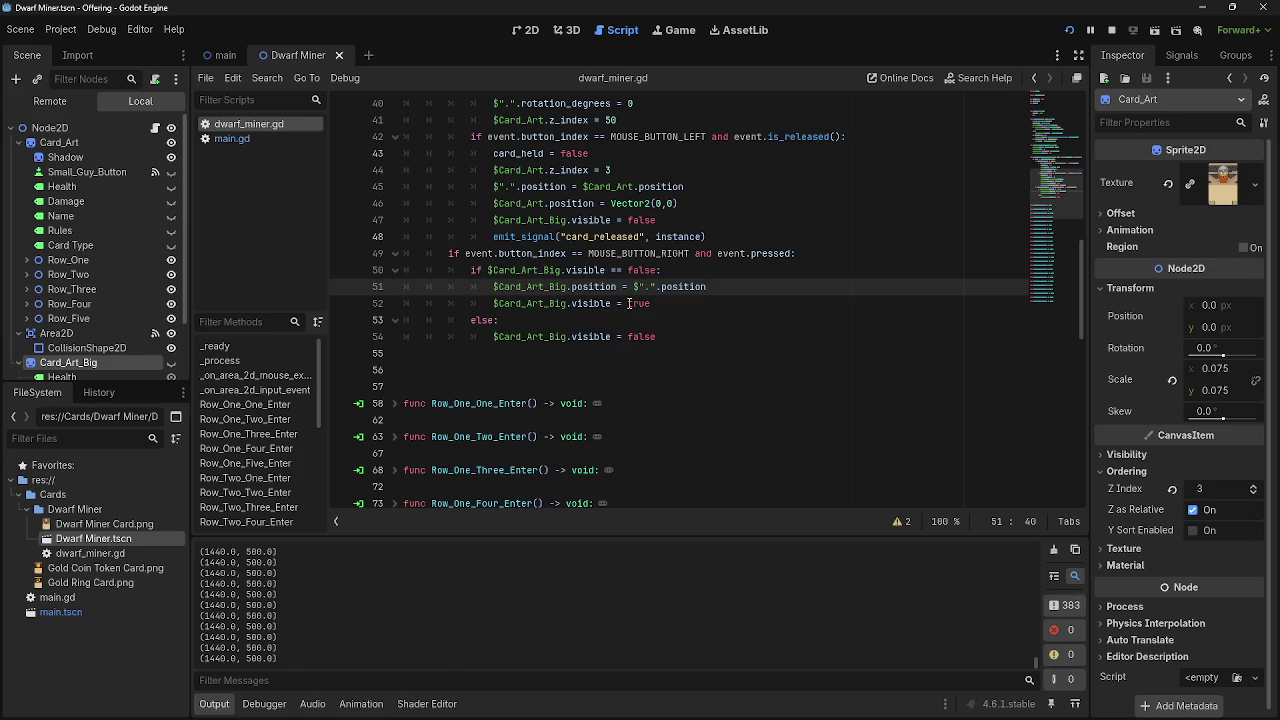
scroll(625, 330, up, 2)
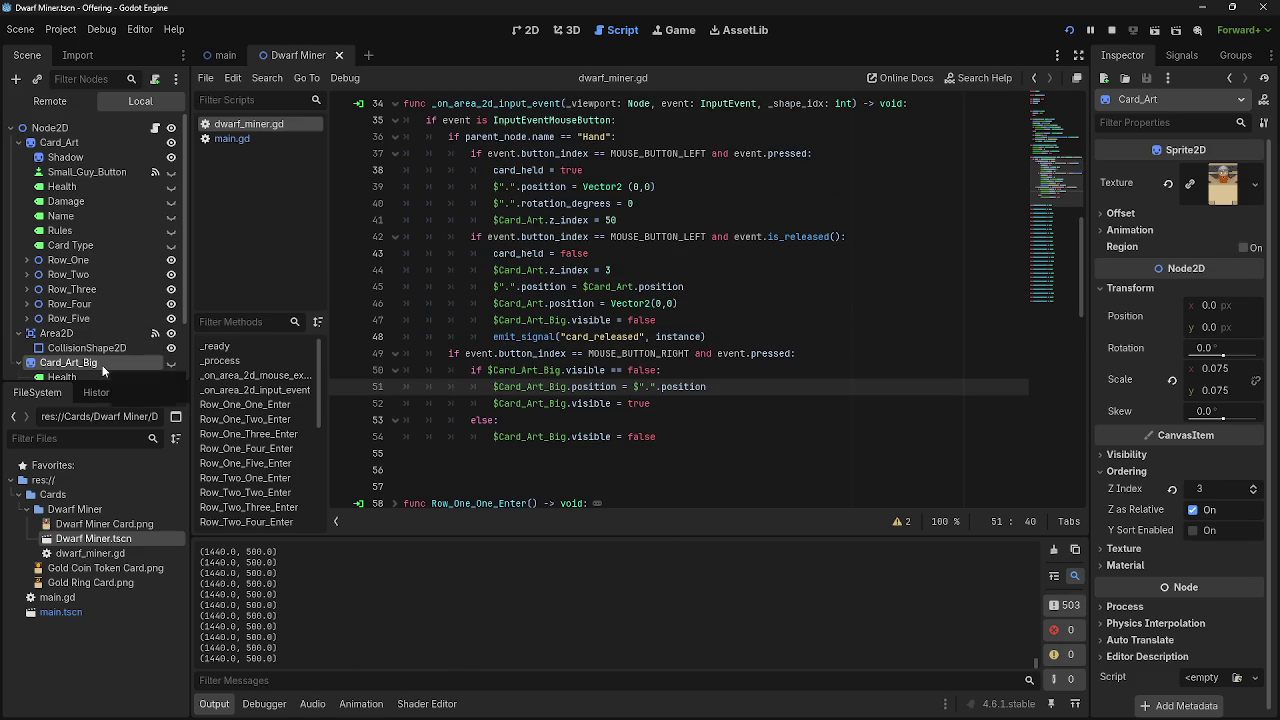
click(20, 363)
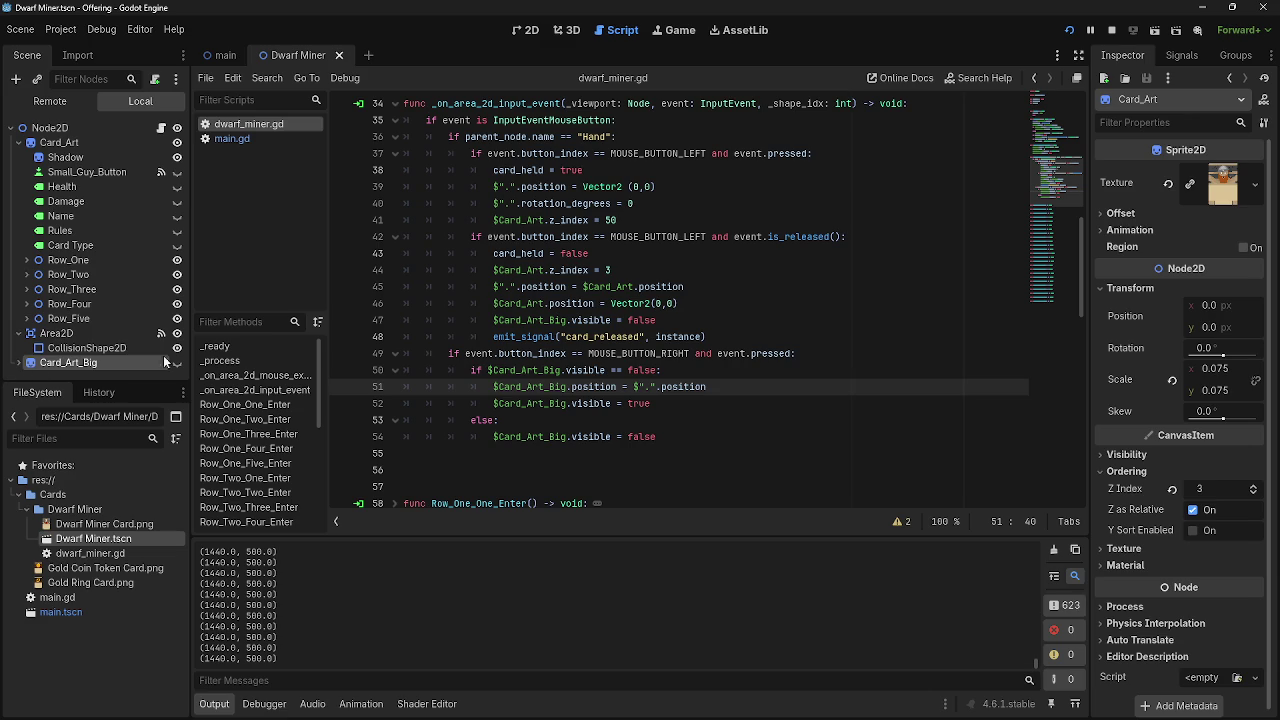
scroll(624, 380, down, 1)
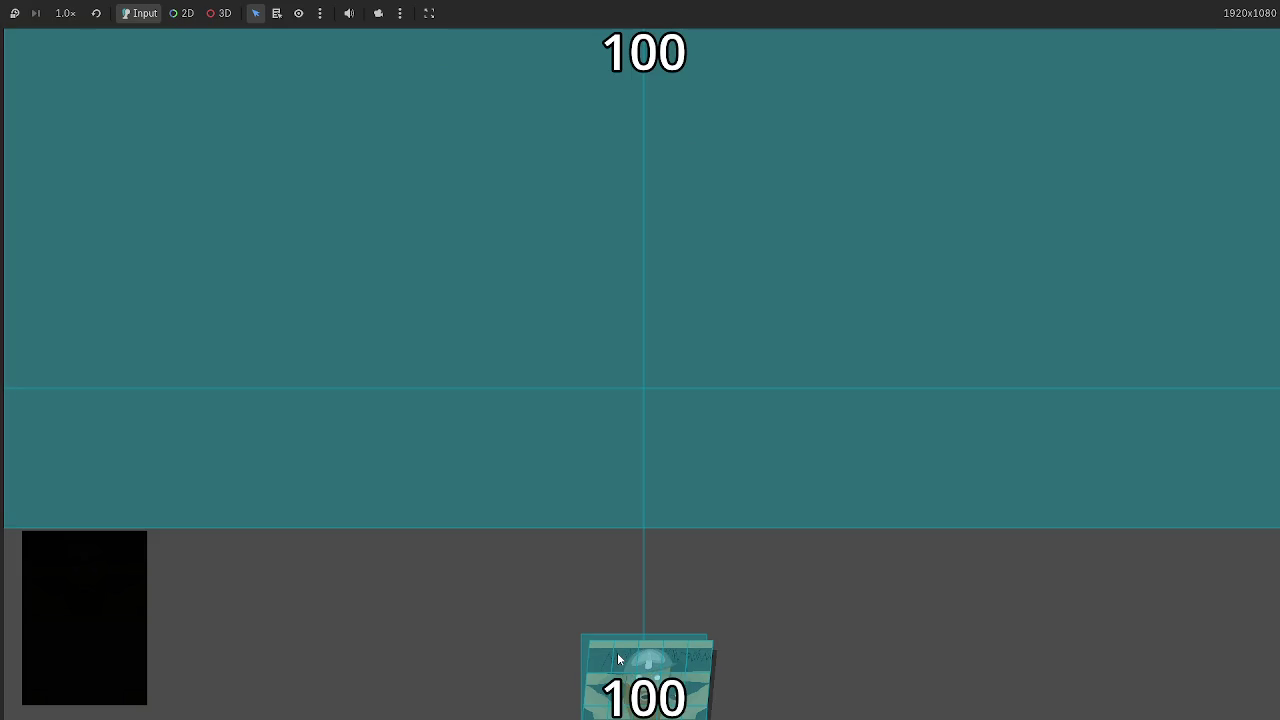
scroll(640, 400, up, 10)
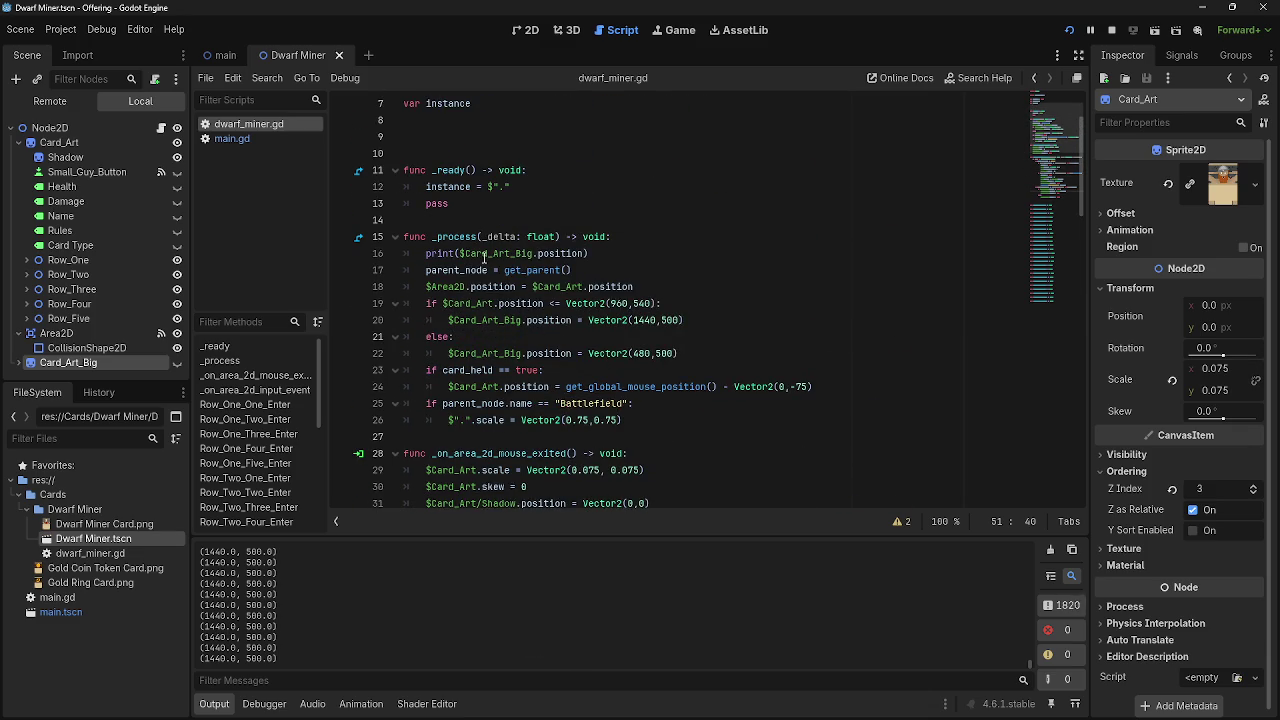
Scroll to the MOUSE_BUTTON_RIGHT branch of _on_area_2d_input_event and place the caret on line 51
double_click(485, 253)
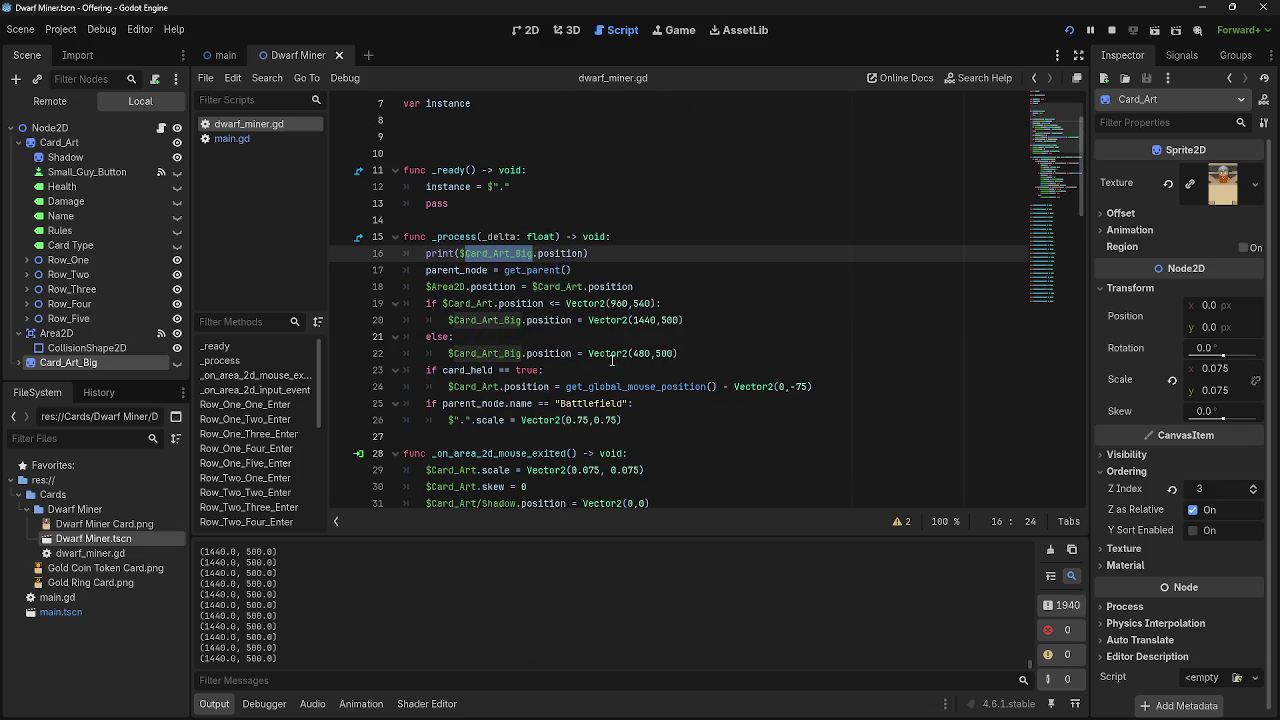
scroll(612, 360, down, 4)
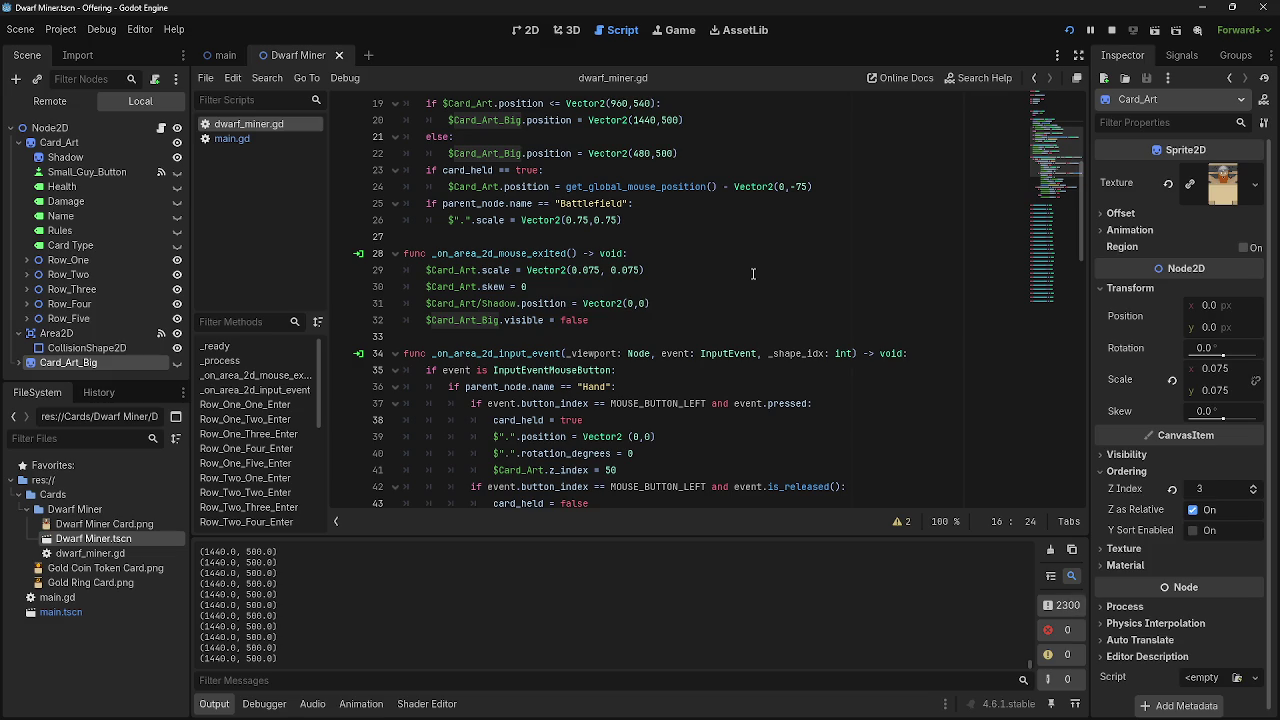
scroll(753, 274, down, 1)
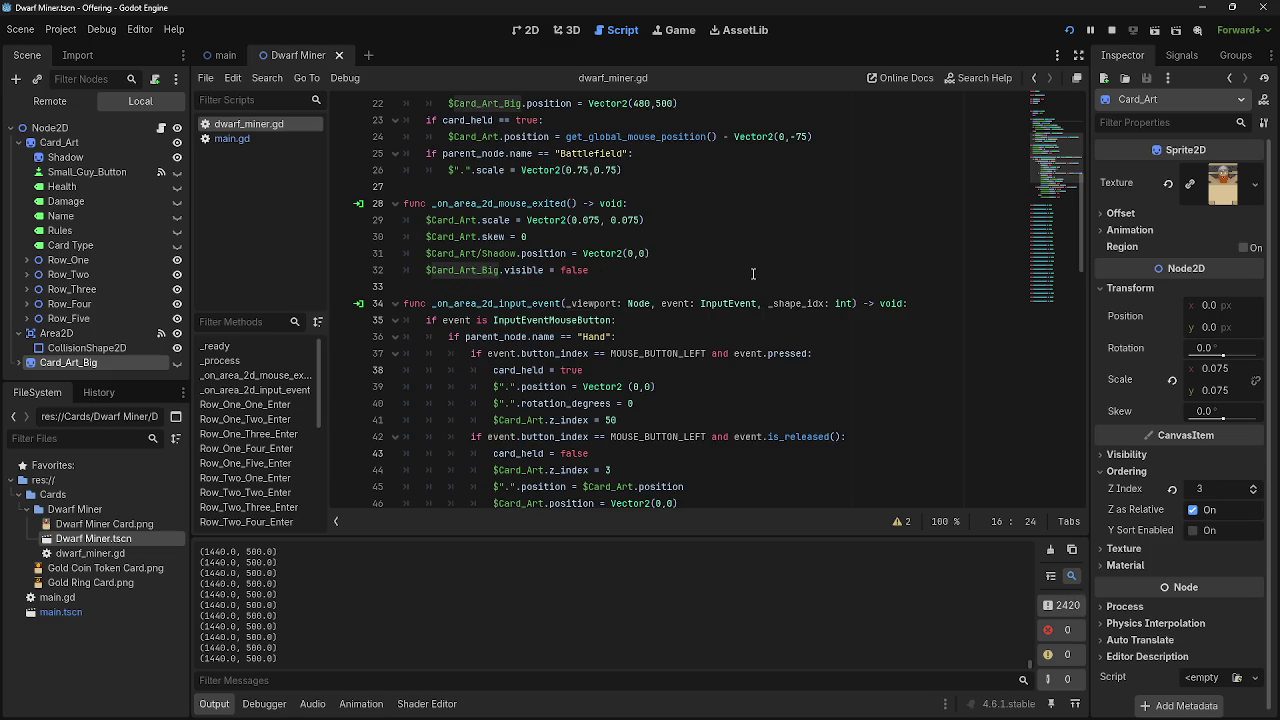
scroll(578, 321, down, 4)
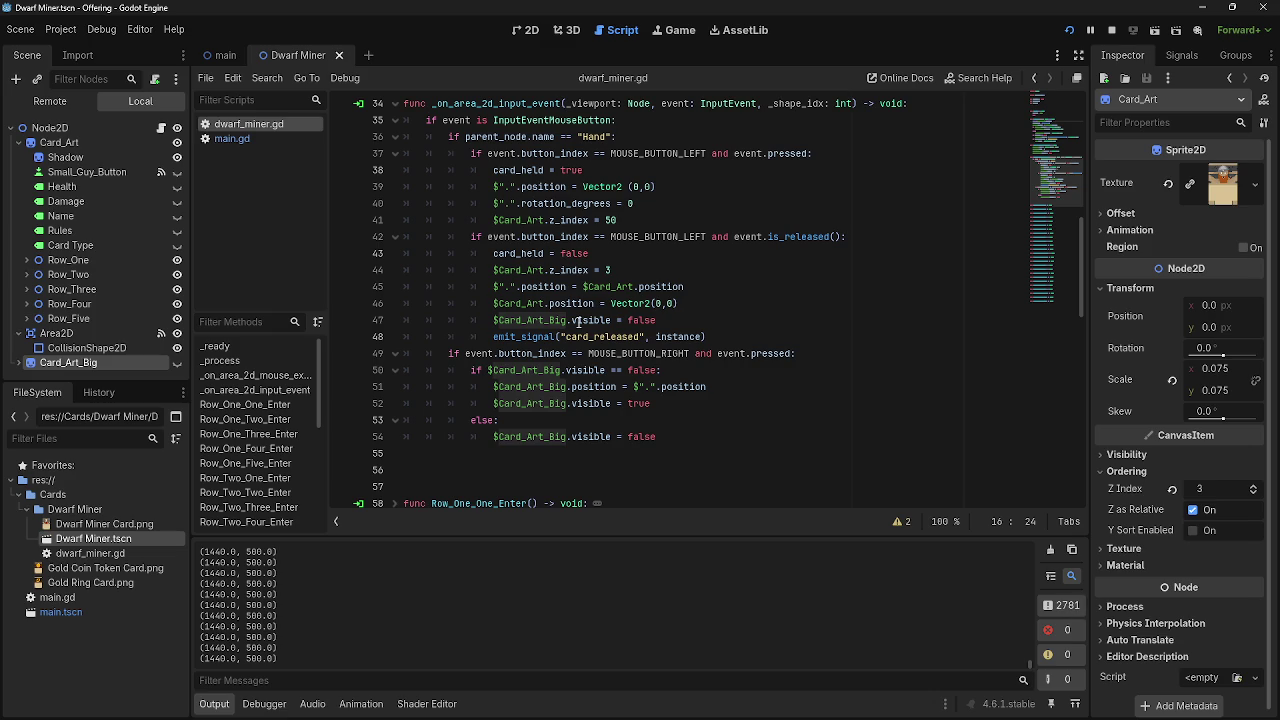
click(652, 406)
On line 51, replace the copied card position $".".position with Vector2(19,19)
click(720, 386)
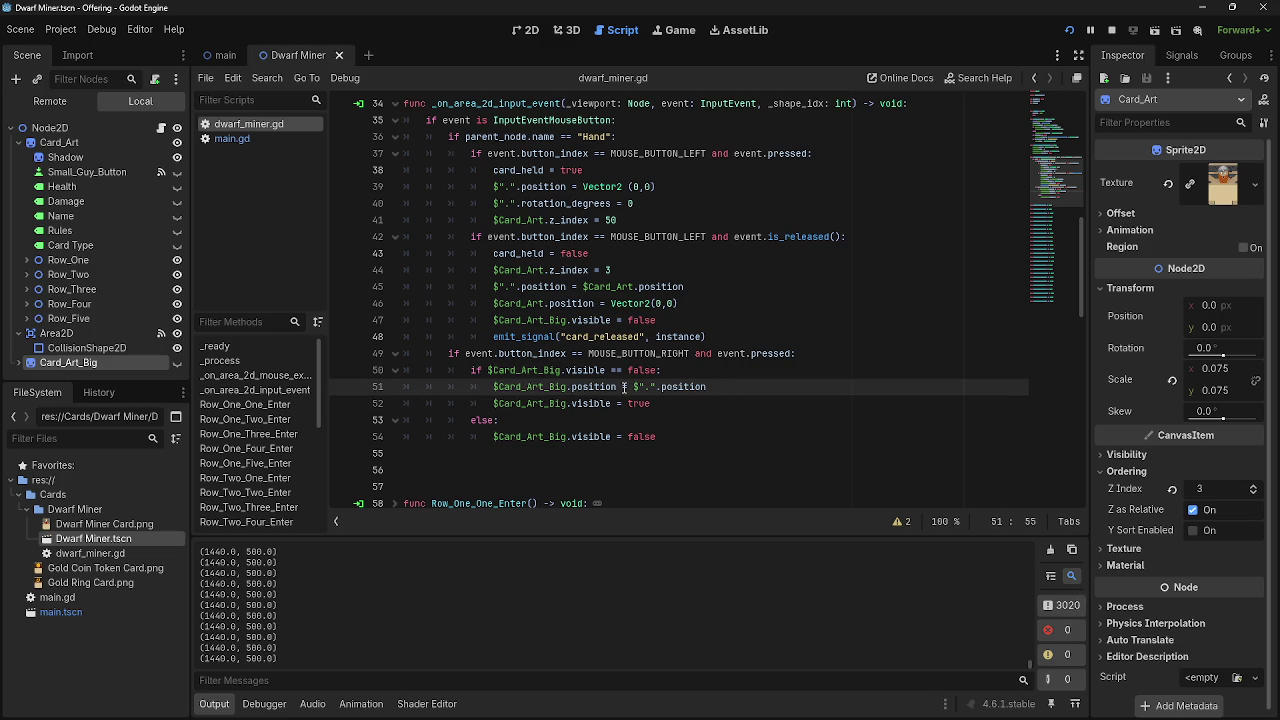
drag(738, 390, 623, 388)
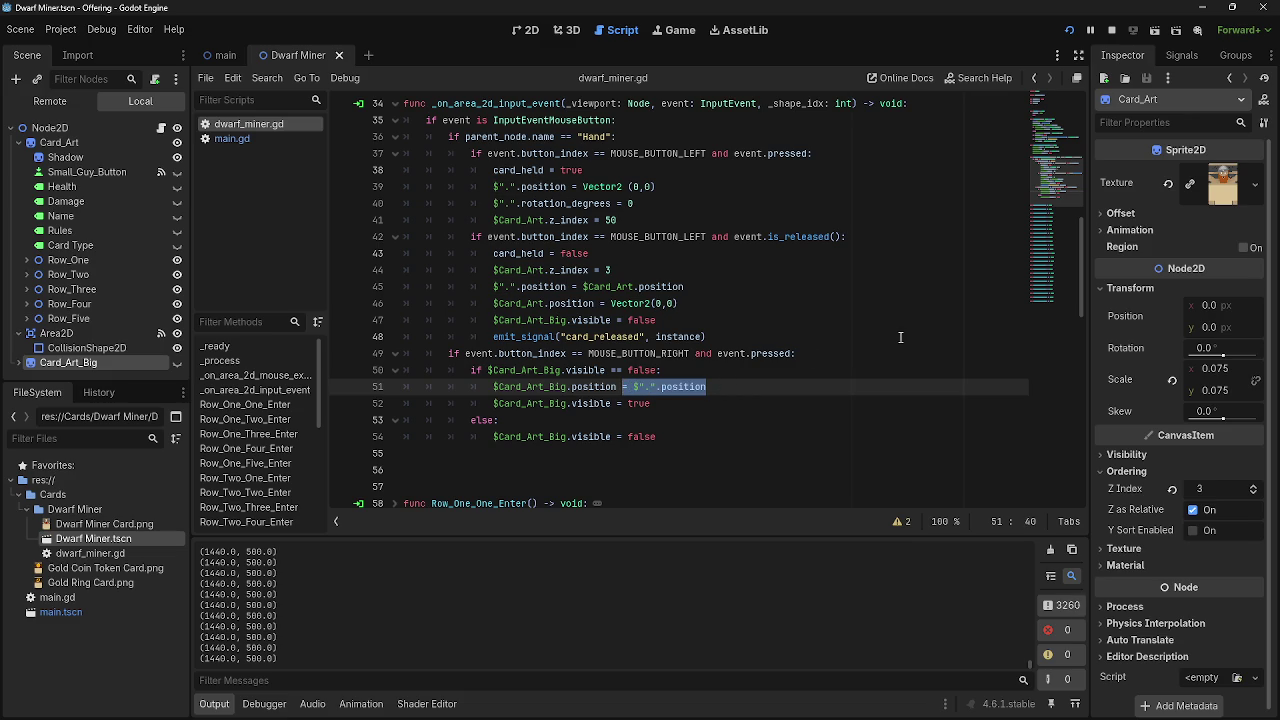
text(=)
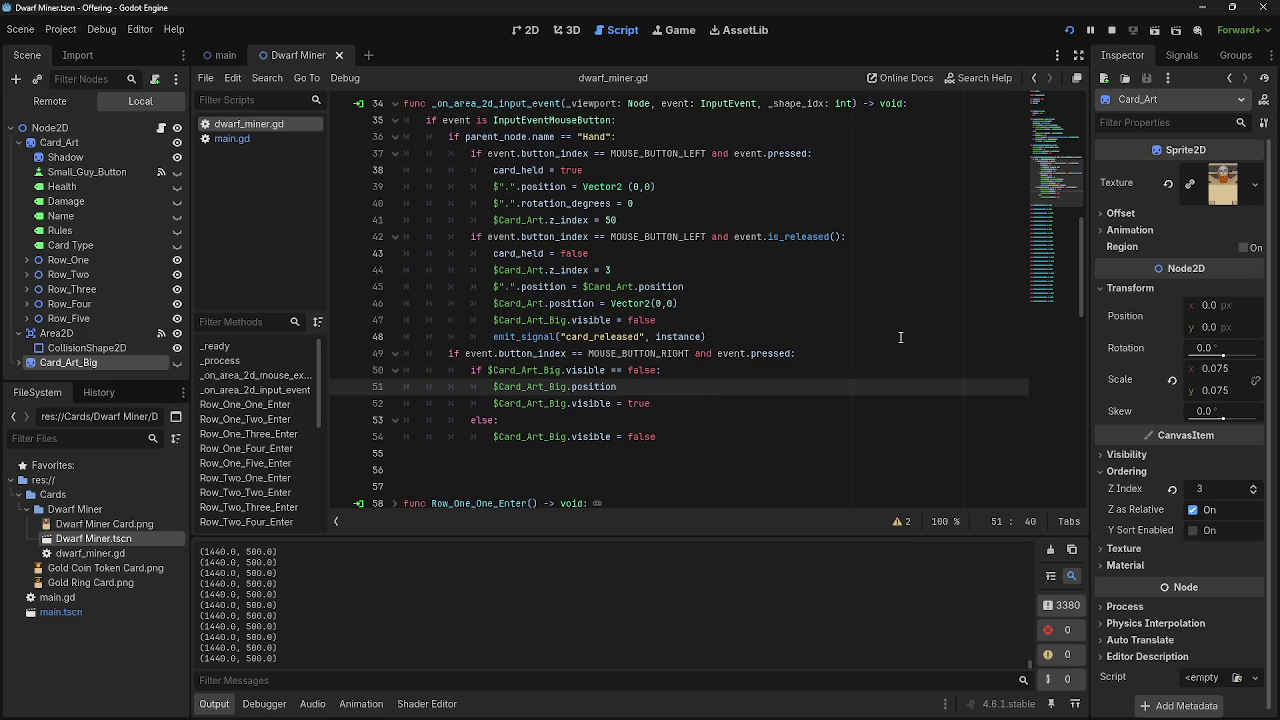
key(BackSpace)
key(BackSpace)
key(BackSpace)
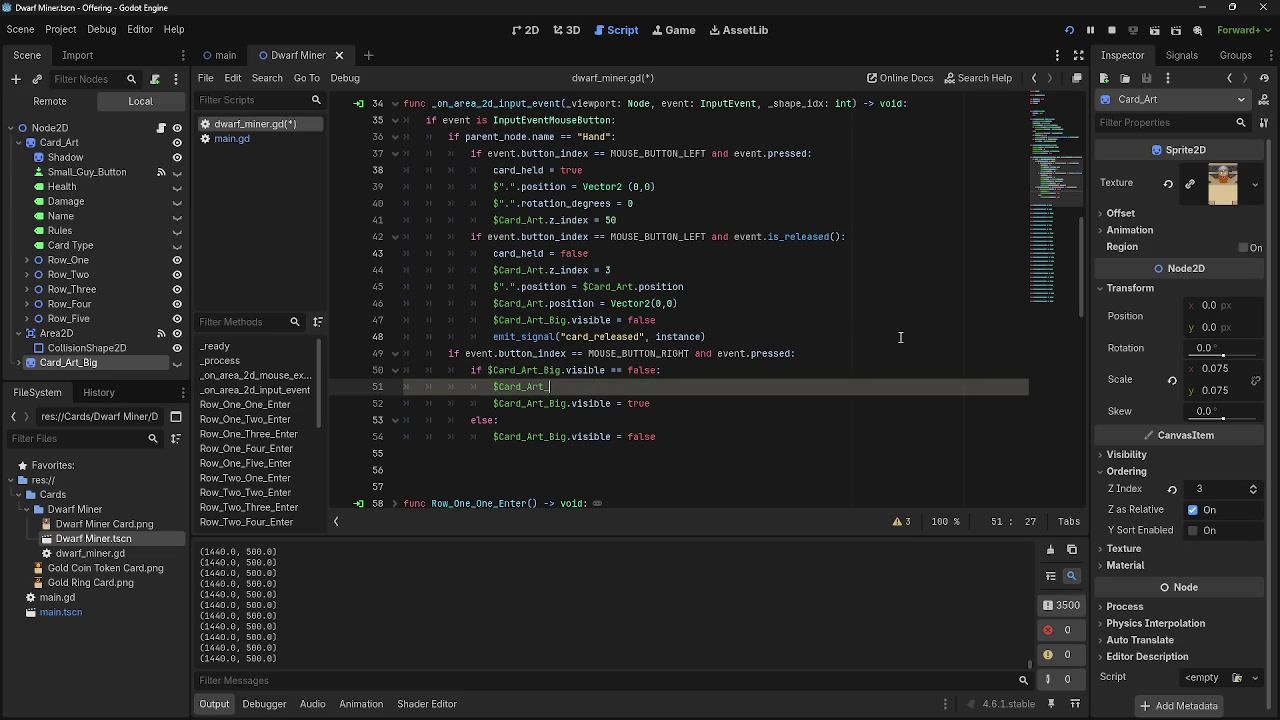
key(ctrl+z)
text(Vect)
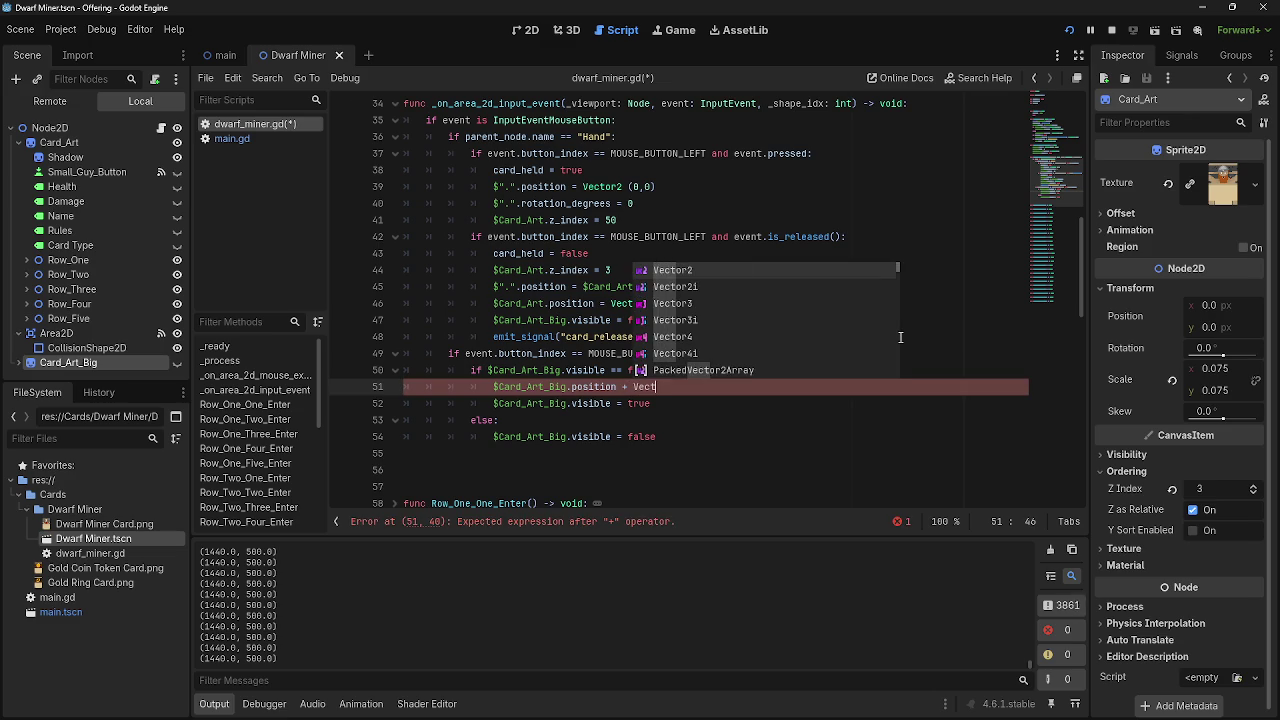
key(Return)
text(()
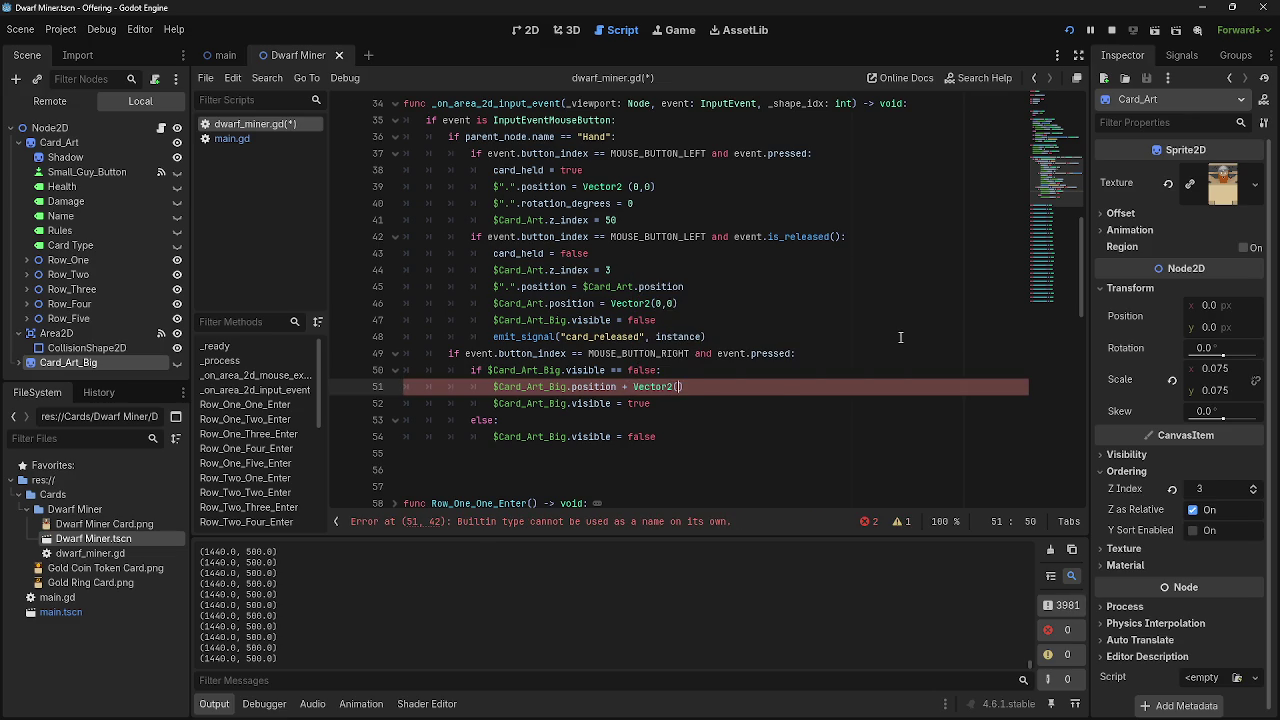
text(19,19)
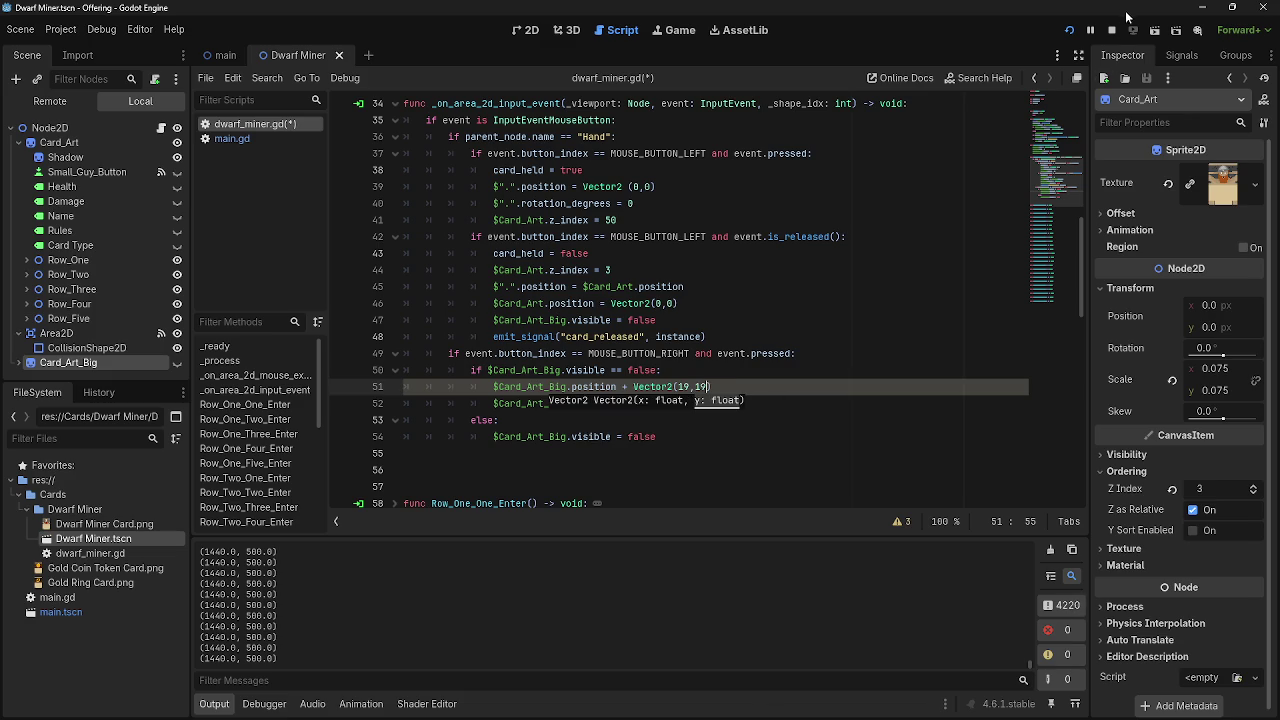
Run the game, make line 51 use '+=' with the Vector2, then stop the test run
click(1069, 30)
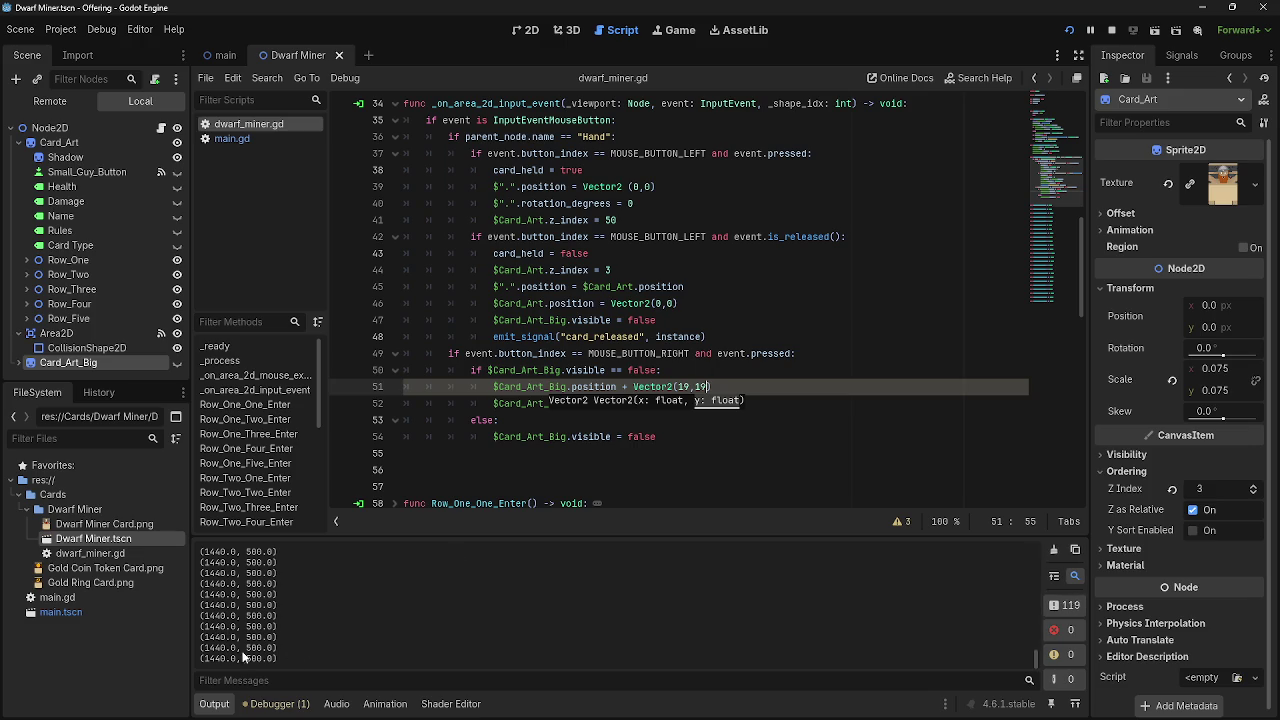
click(628, 388)
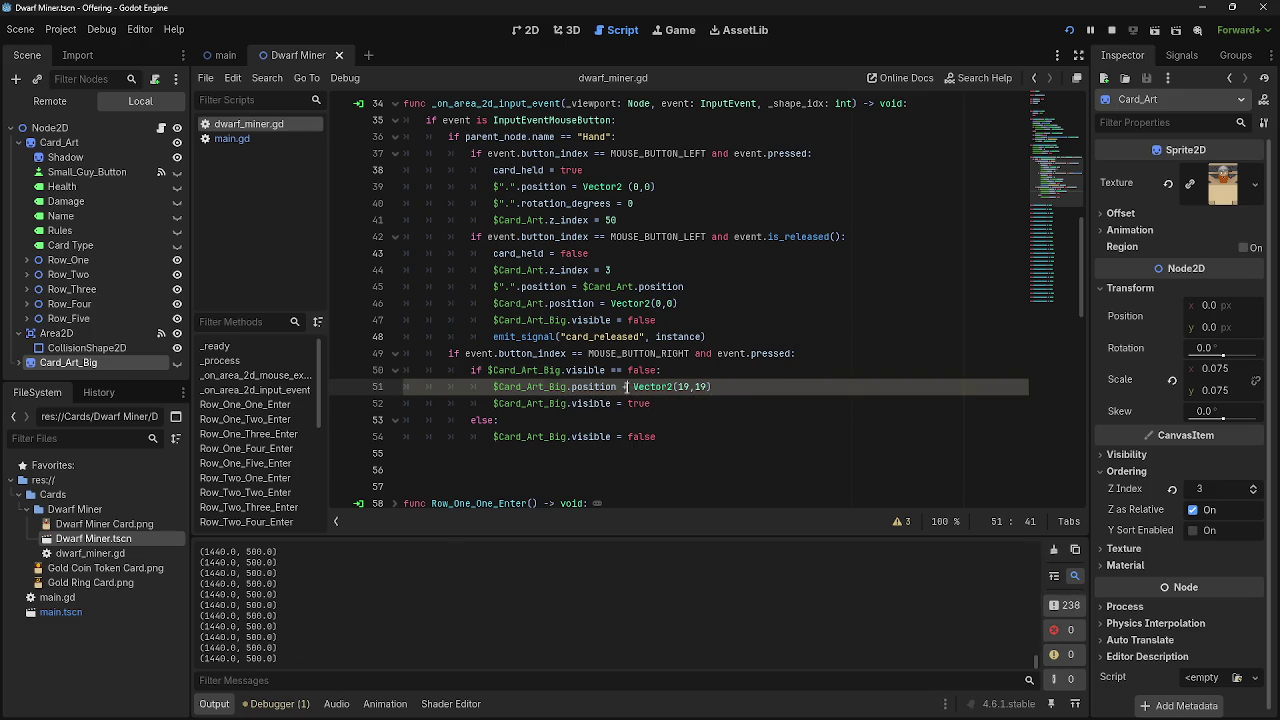
text(=)
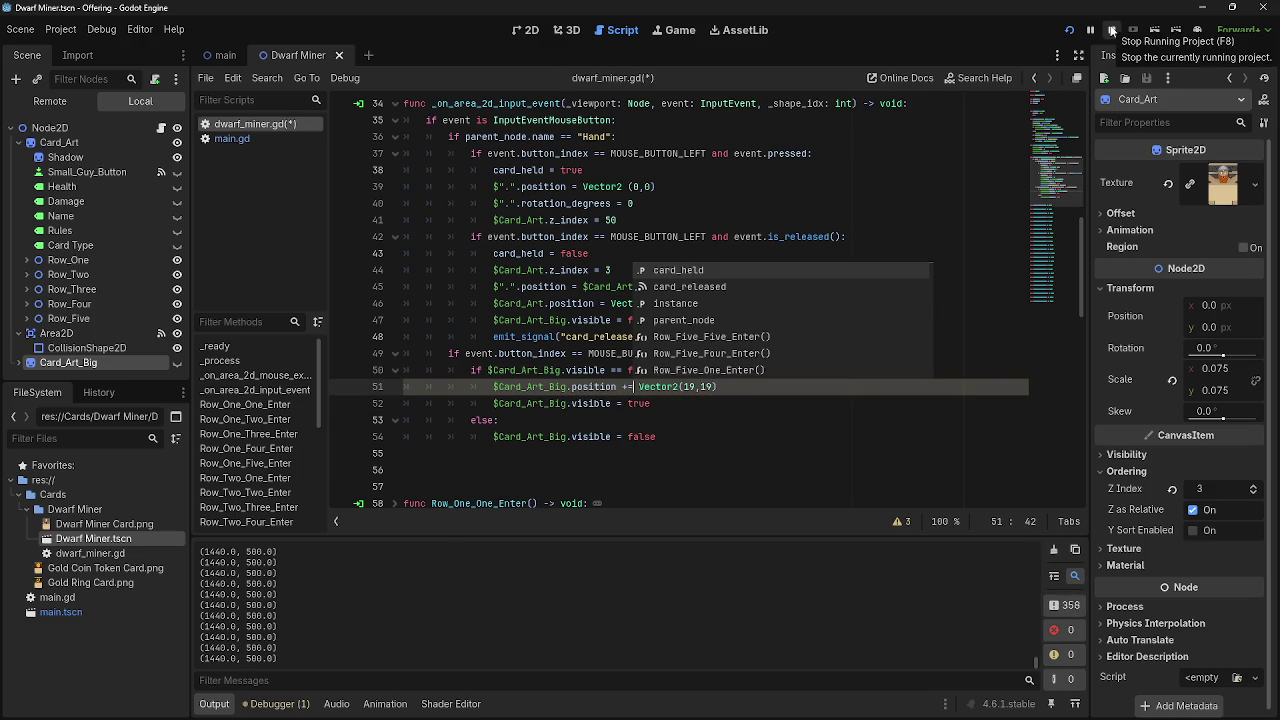
click(1068, 31)
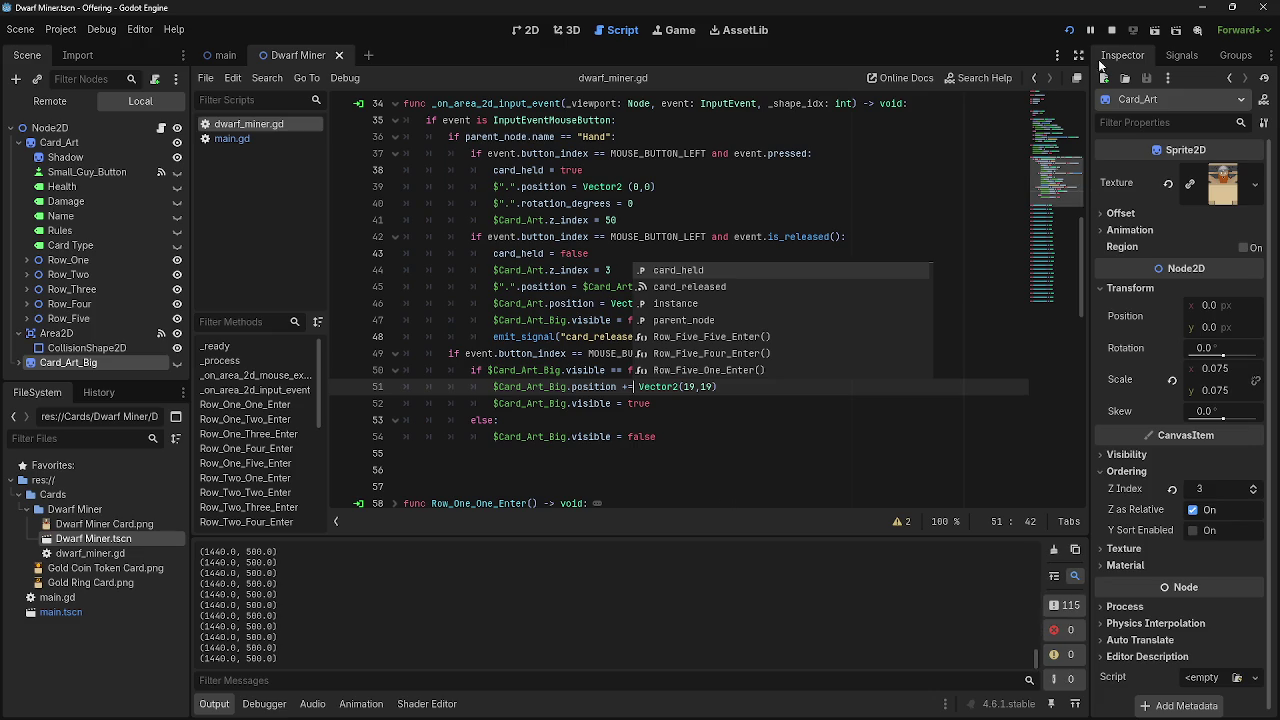
click(1111, 31)
click(690, 420)
click(638, 386)
key(shift+End)
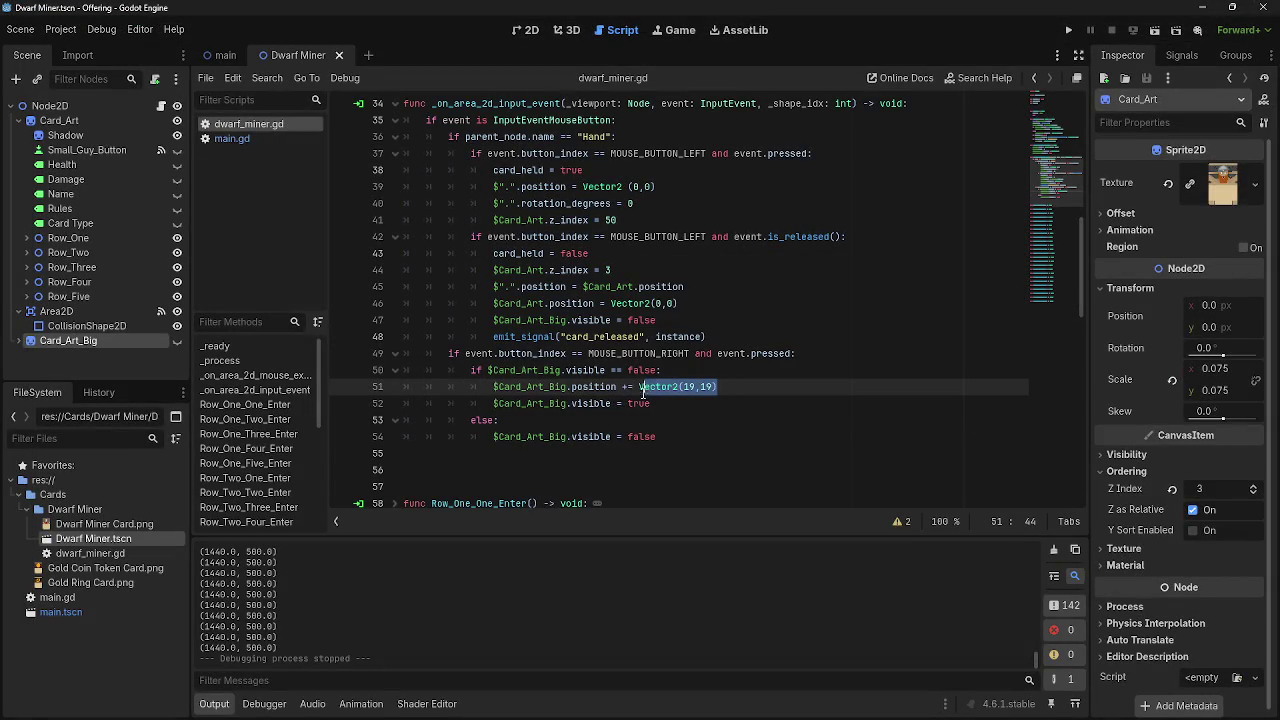
Insert 'var offset = Vector2(150,150)' as a new line above the preview position line
click(759, 370)
key(Return)
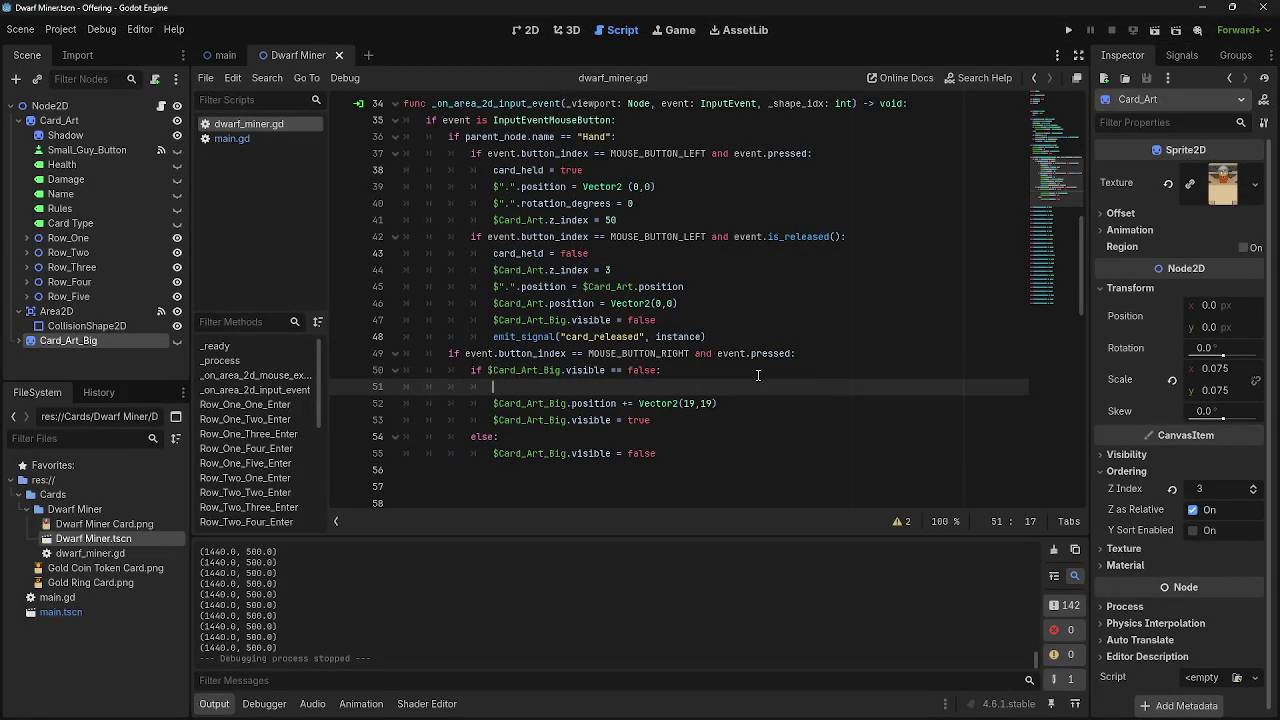
text(offset)
key(BackSpace)
key(BackSpace)
key(BackSpace)
text(var offset)
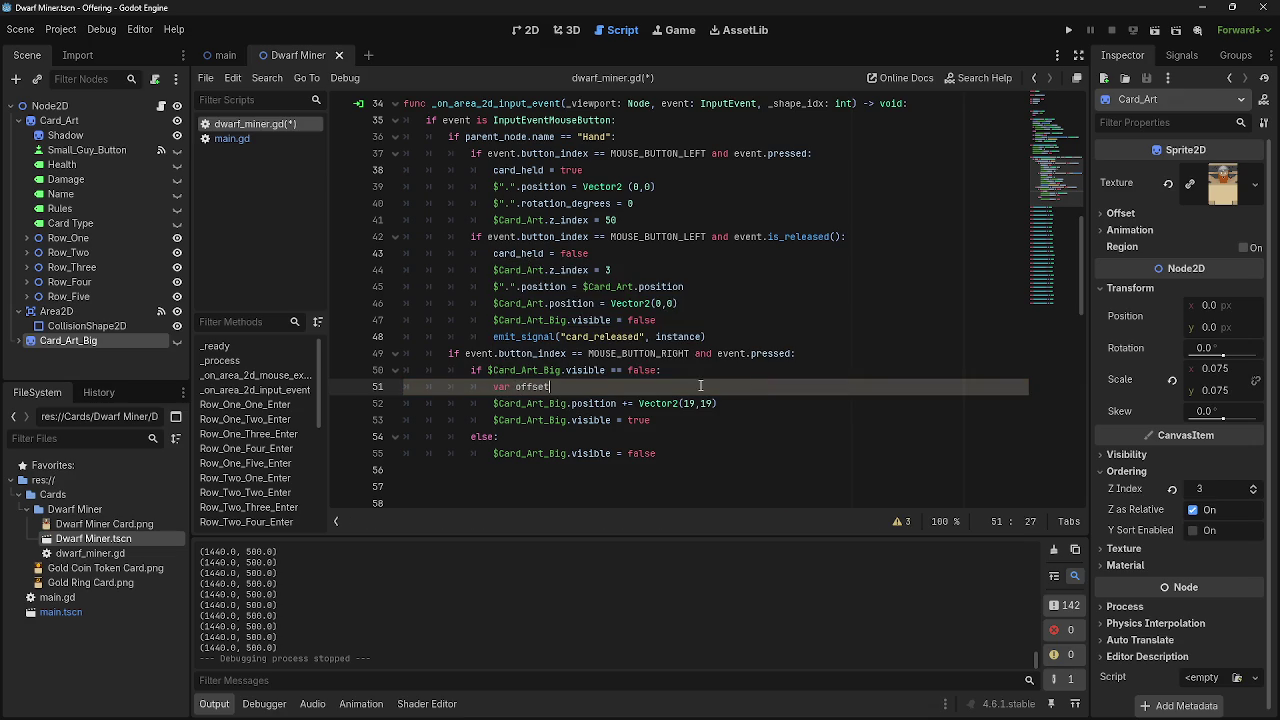
text( = vector2)
key(Return)
text(()
text(150,5)
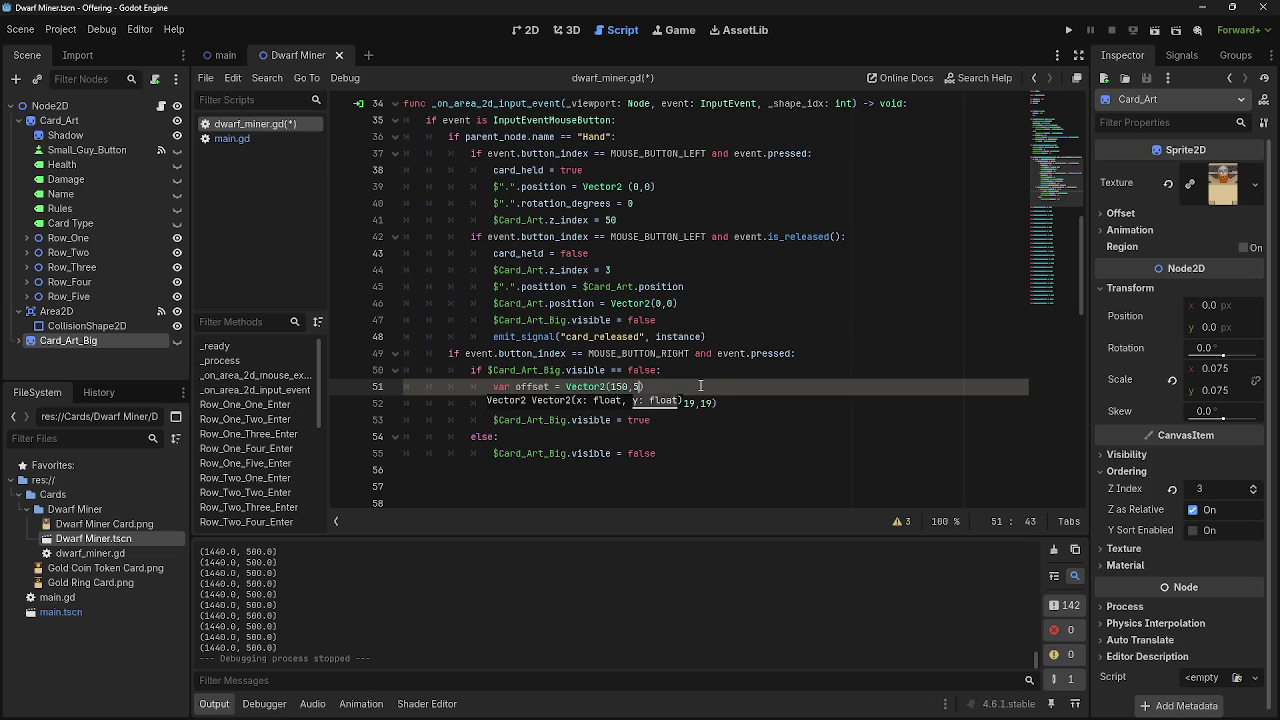
key(BackSpace)
text(150)
Replace Vector2(19,19) with offset on line 52 and launch the game
drag(716, 403, 642, 407)
text(offset)
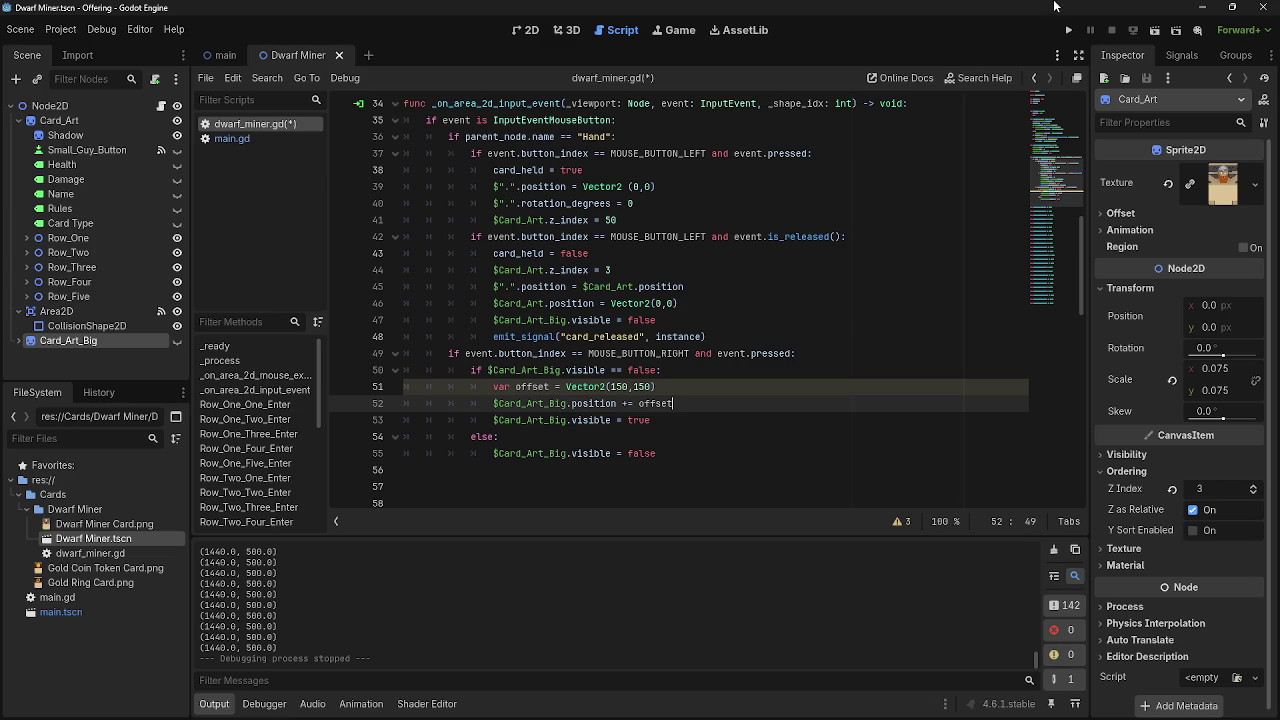
click(1068, 30)
Change line 52 to '= Vector2(offset)' for Card_Art_Big's position and run the game with F5
key(alt+Tab)
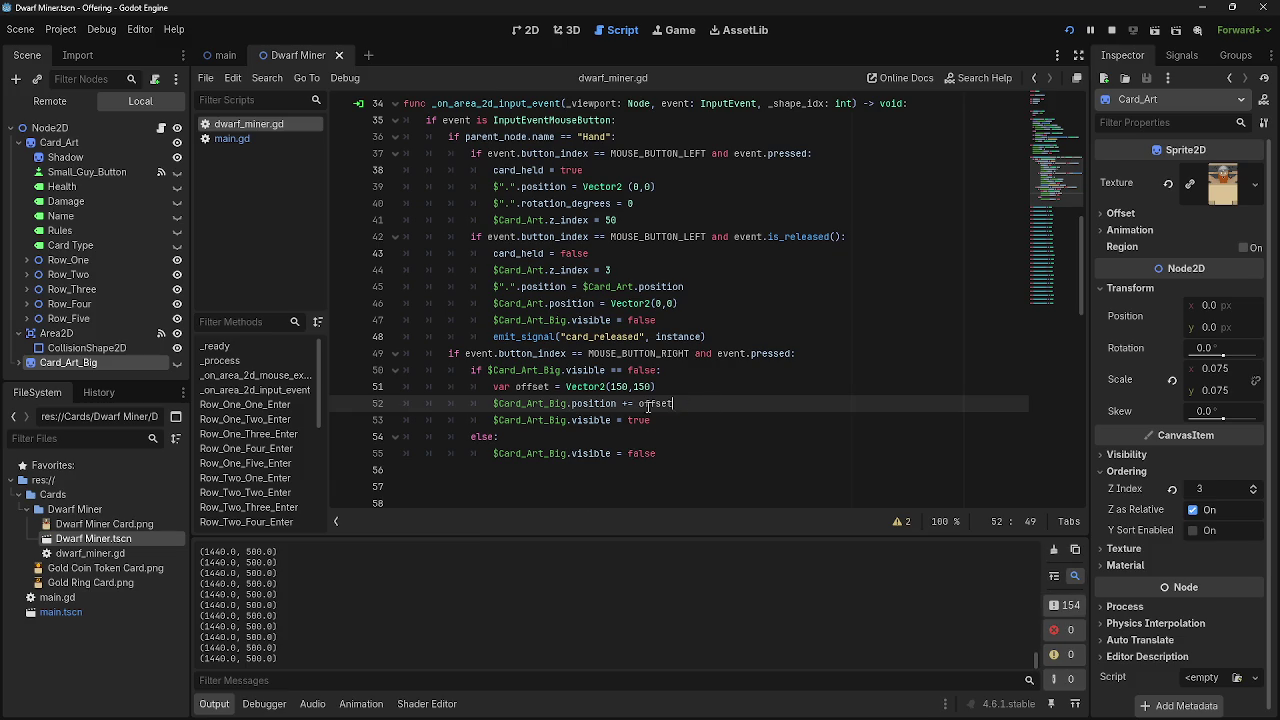
drag(684, 403, 621, 403)
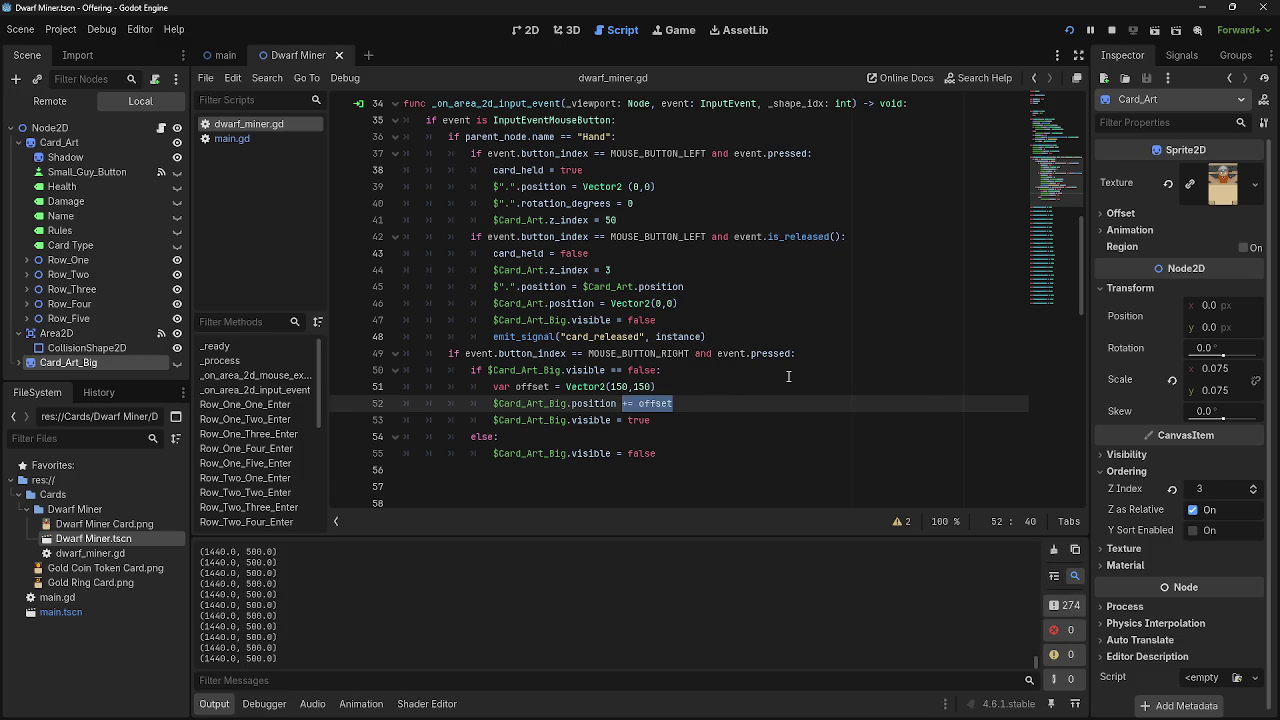
text(= Vector2)
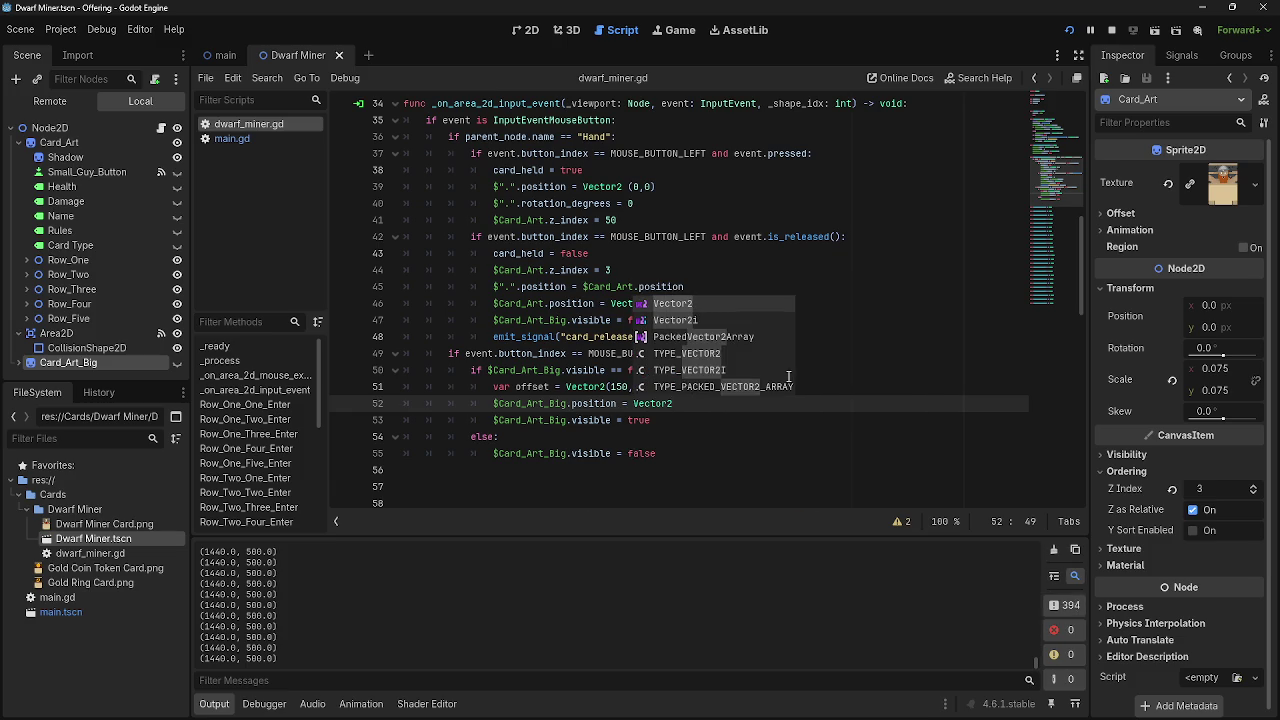
text((off)
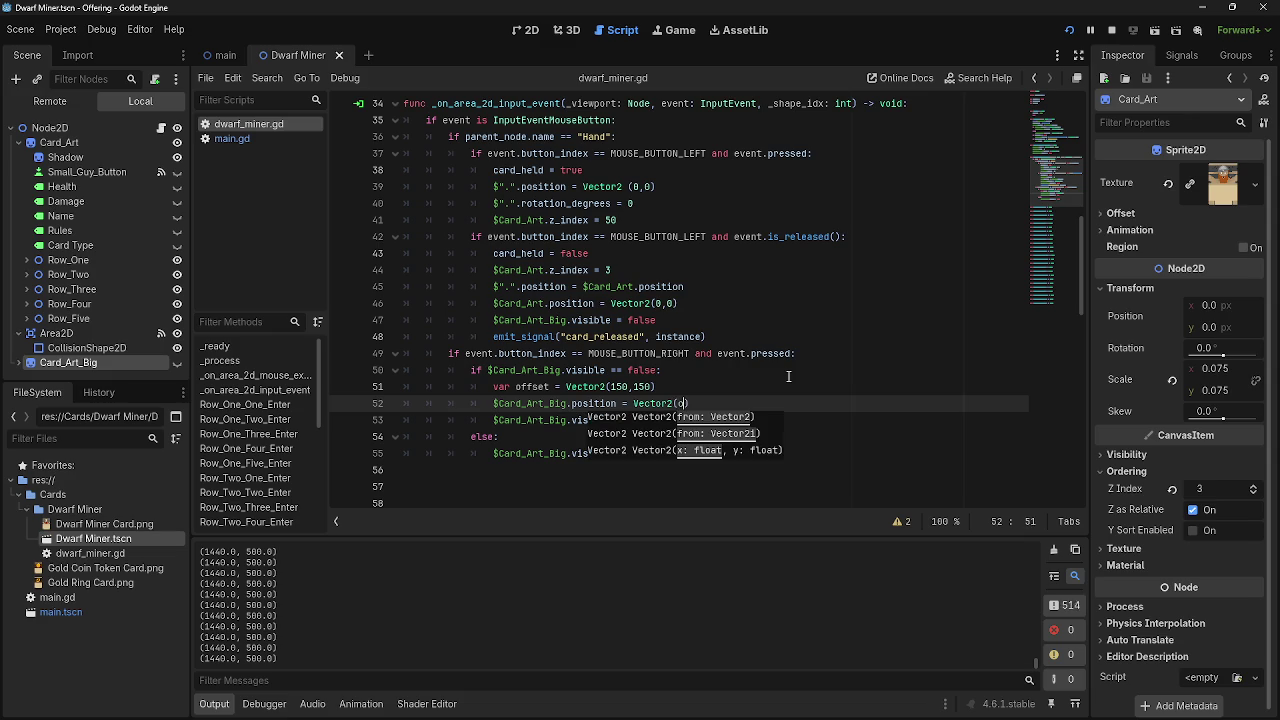
text(set,of)
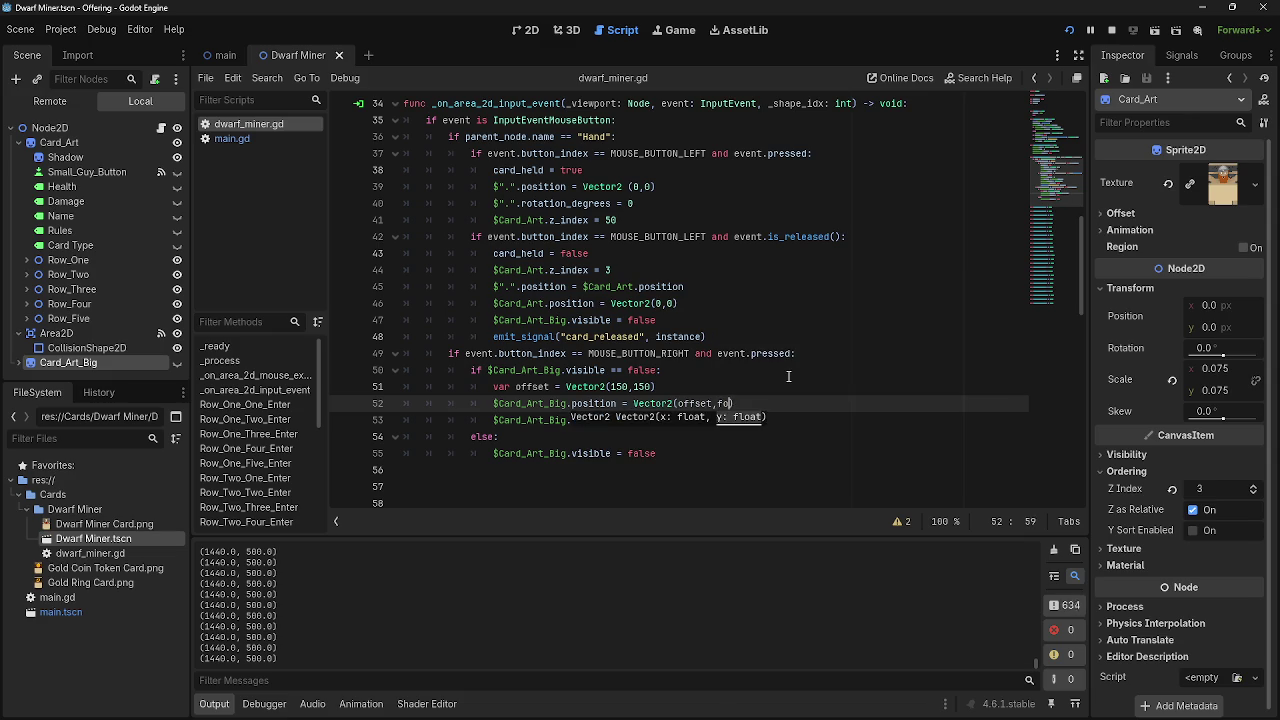
text(fset)
key(Escape)
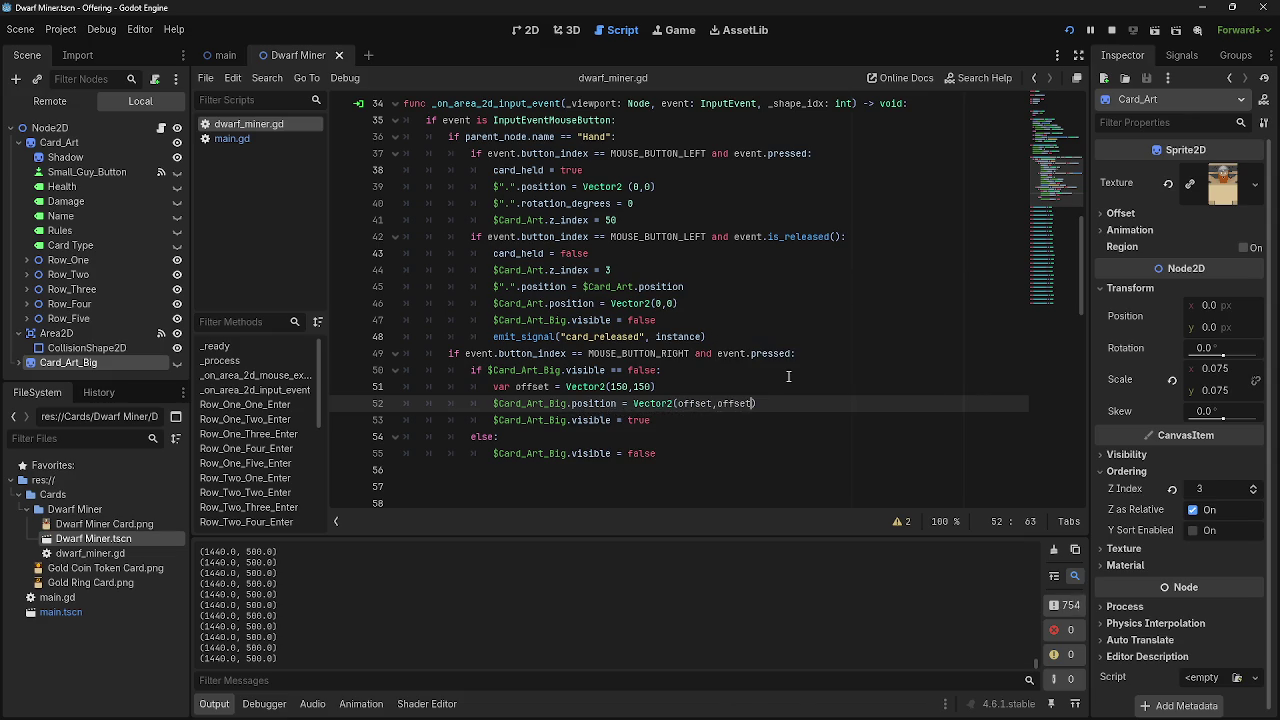
key(BackSpace)
key(BackSpace)
key(BackSpace)
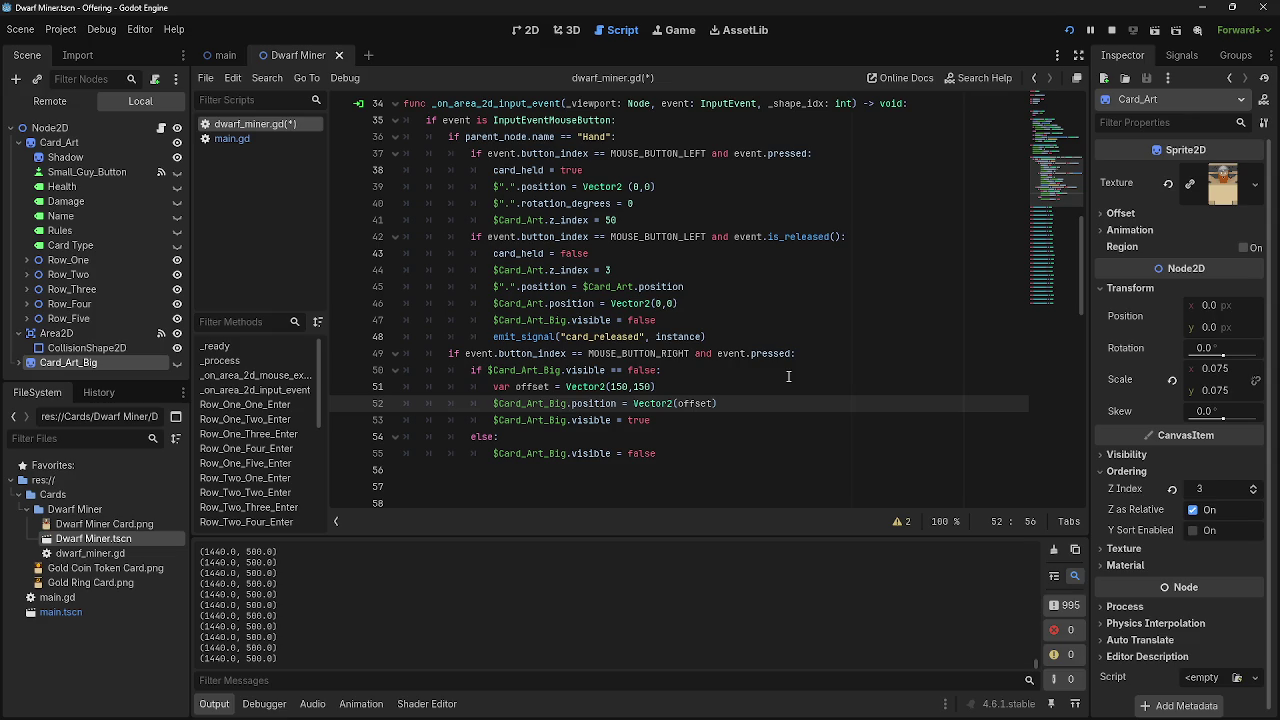
key(F5)
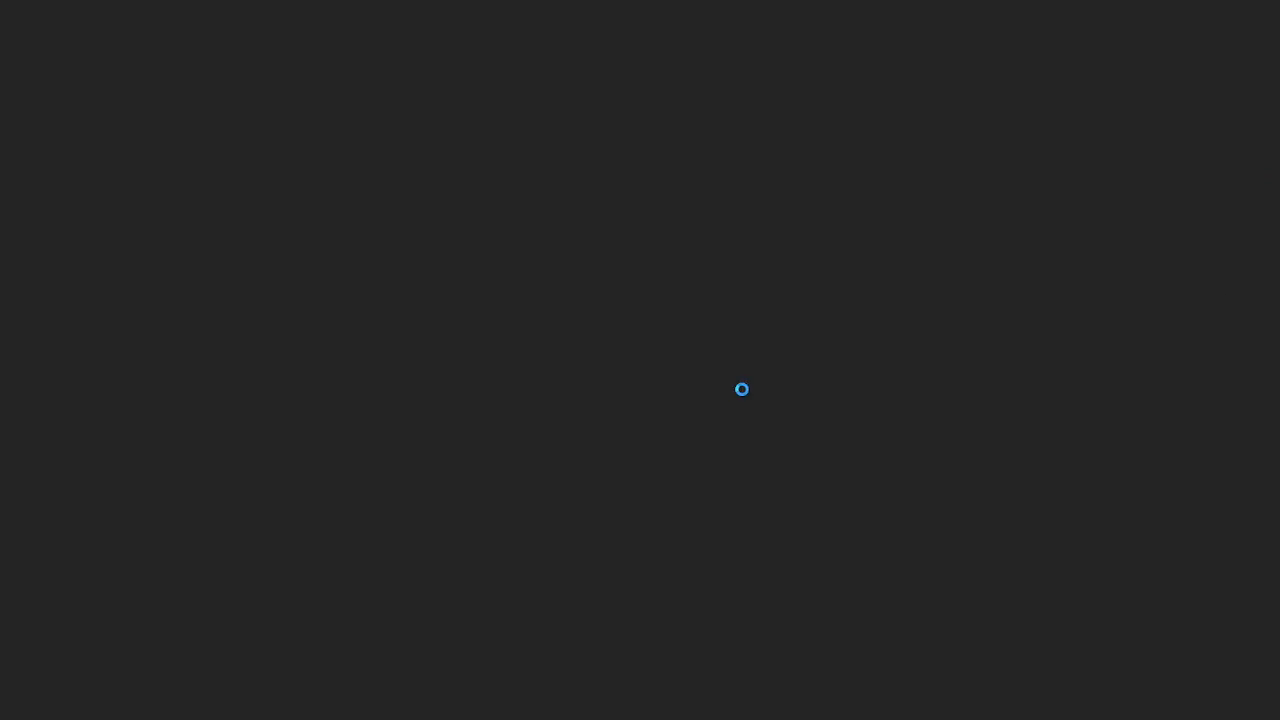
Keep the Card_Art_Big name unchanged, expand and collapse its children, then show the card scene in 2D
key(ctrl+F3)
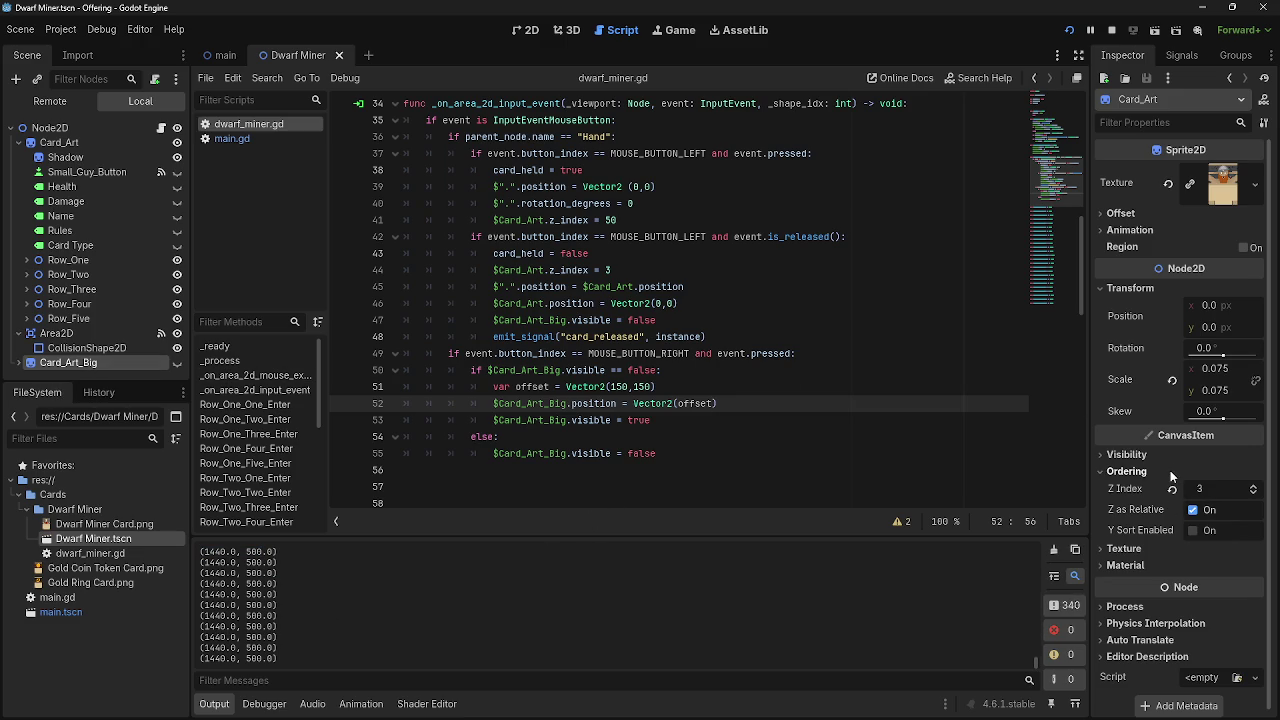
double_click(80, 366)
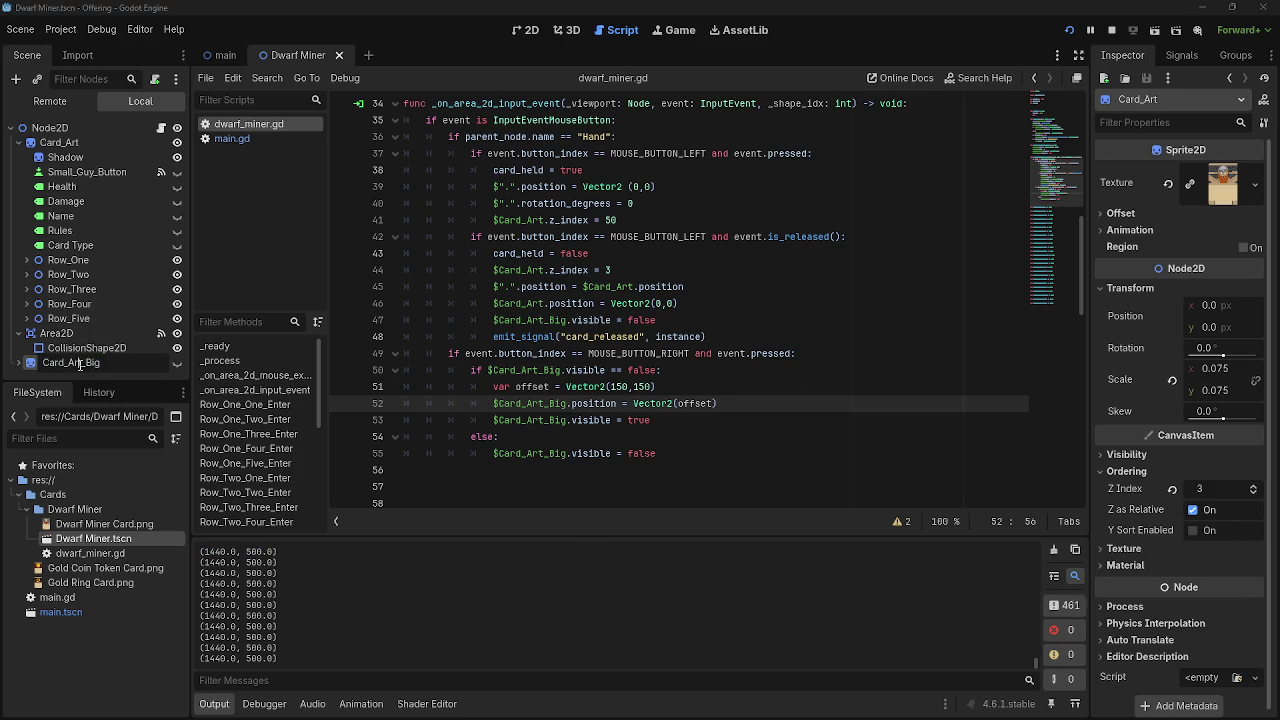
key(Return)
click(19, 363)
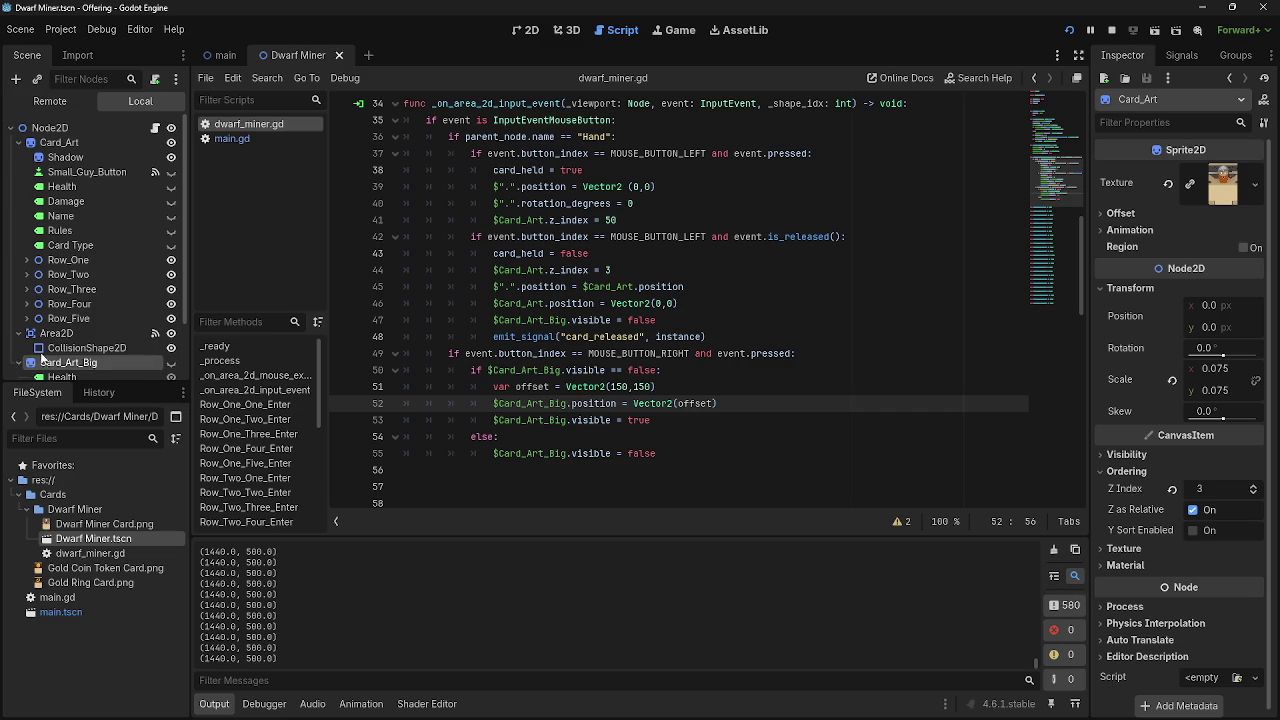
scroll(22, 340, down, 3)
click(19, 293)
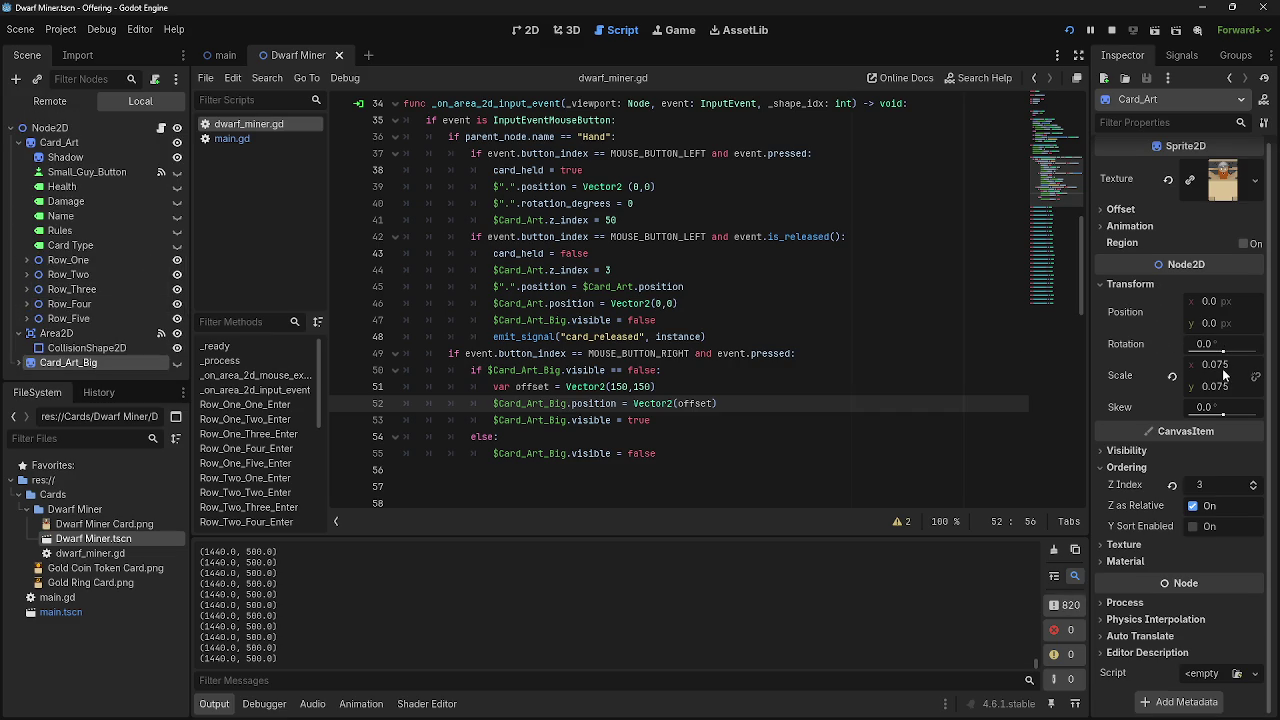
click(527, 30)
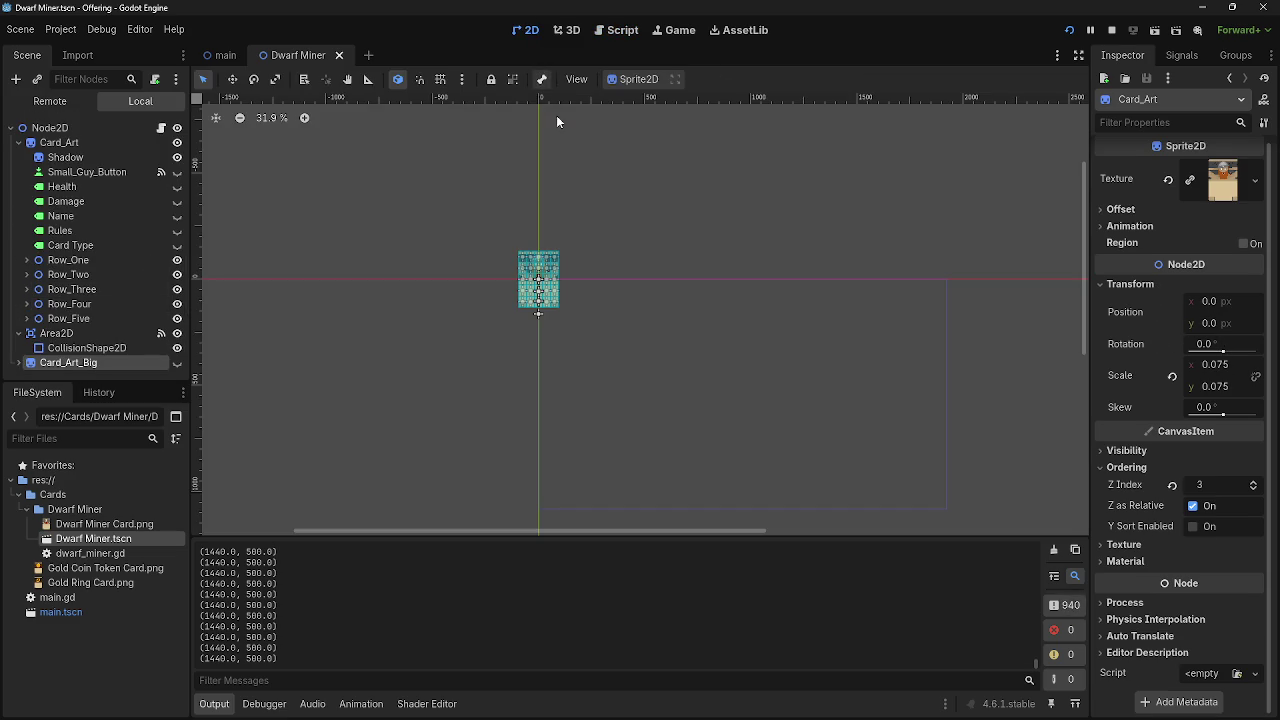
Toggle Card_Art_Big's visibility to see where the big art sits, then go back to dwarf_miner.gd
click(178, 364)
click(178, 364)
click(178, 364)
click(178, 364)
click(178, 364)
click(178, 364)
click(178, 364)
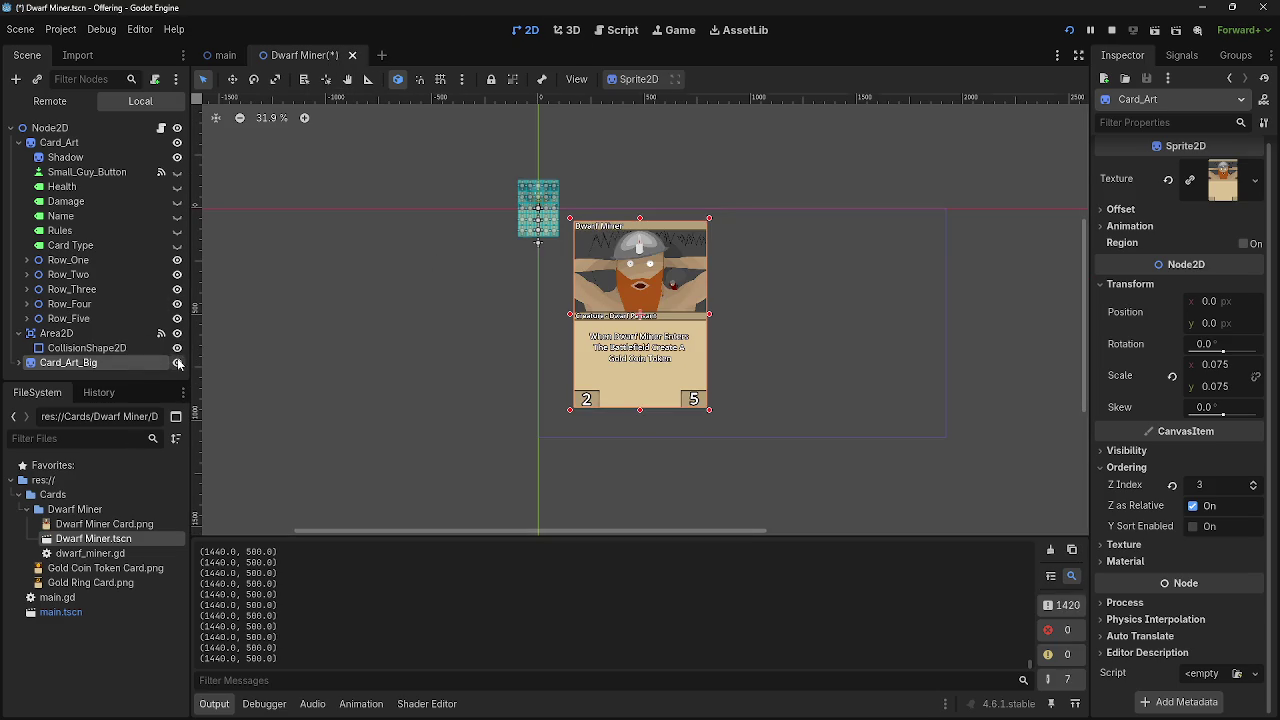
click(178, 364)
click(616, 30)
scroll(727, 423, up, 5)
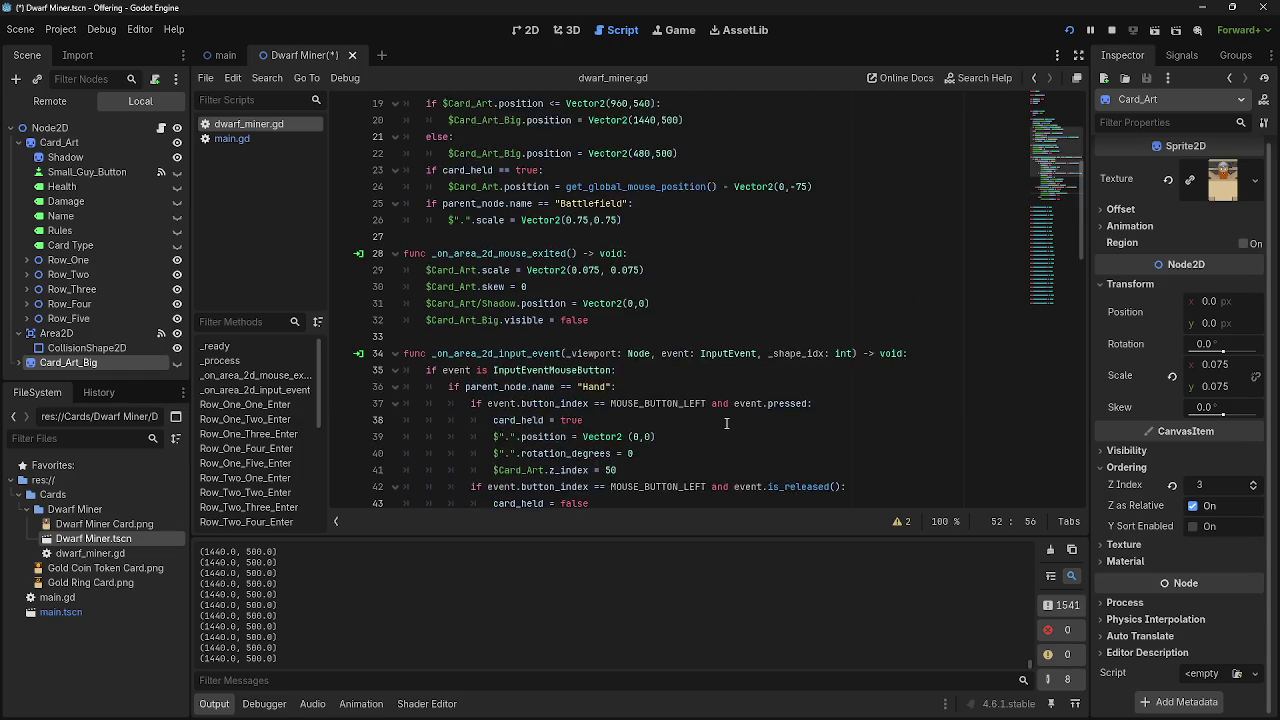
Delete the right-click offset lines 51–52 from _on_area_2d_input_event
scroll(727, 423, up, 4)
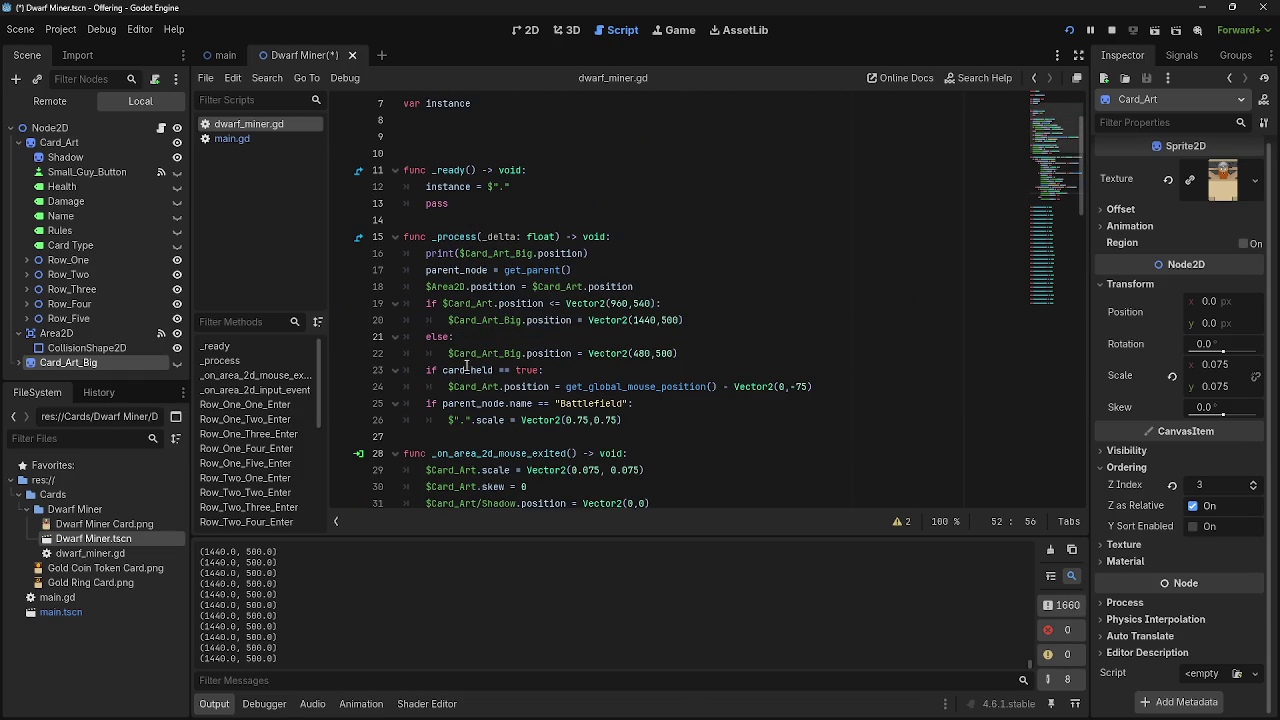
double_click(502, 358)
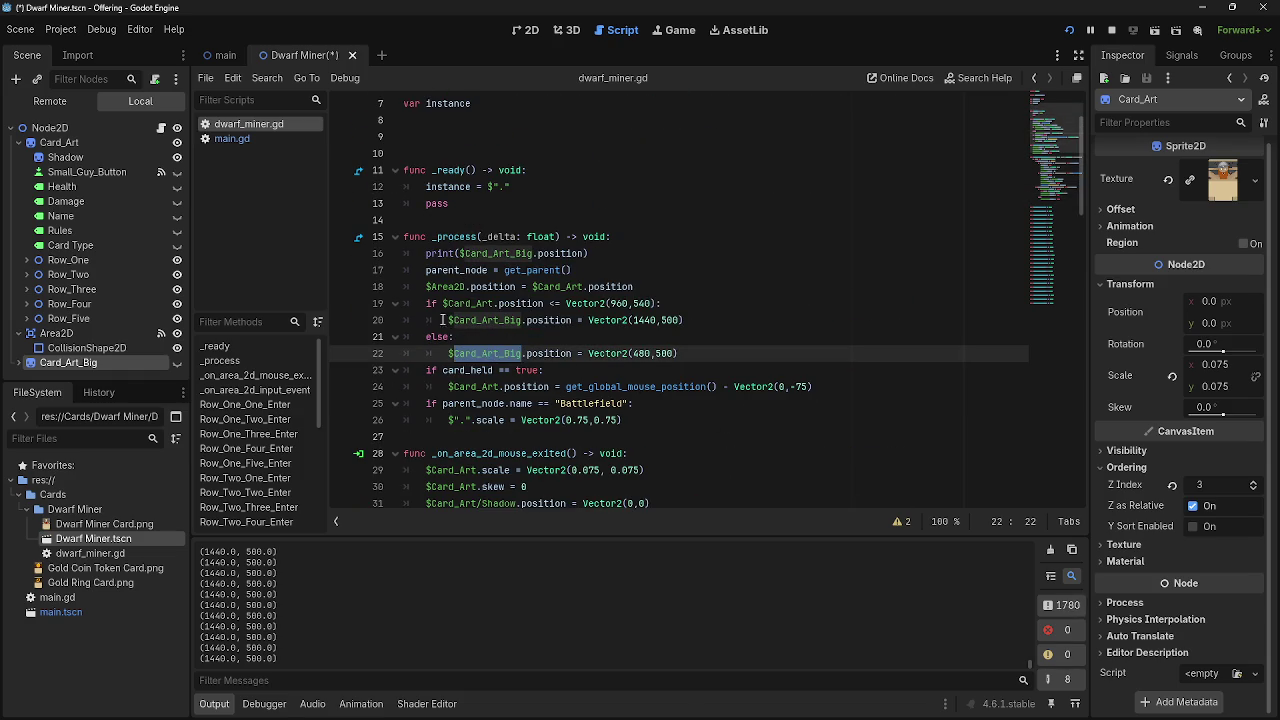
mouse_move(427, 305)
mouse_down()
mouse_move(624, 355)
mouse_move(736, 356)
mouse_up()
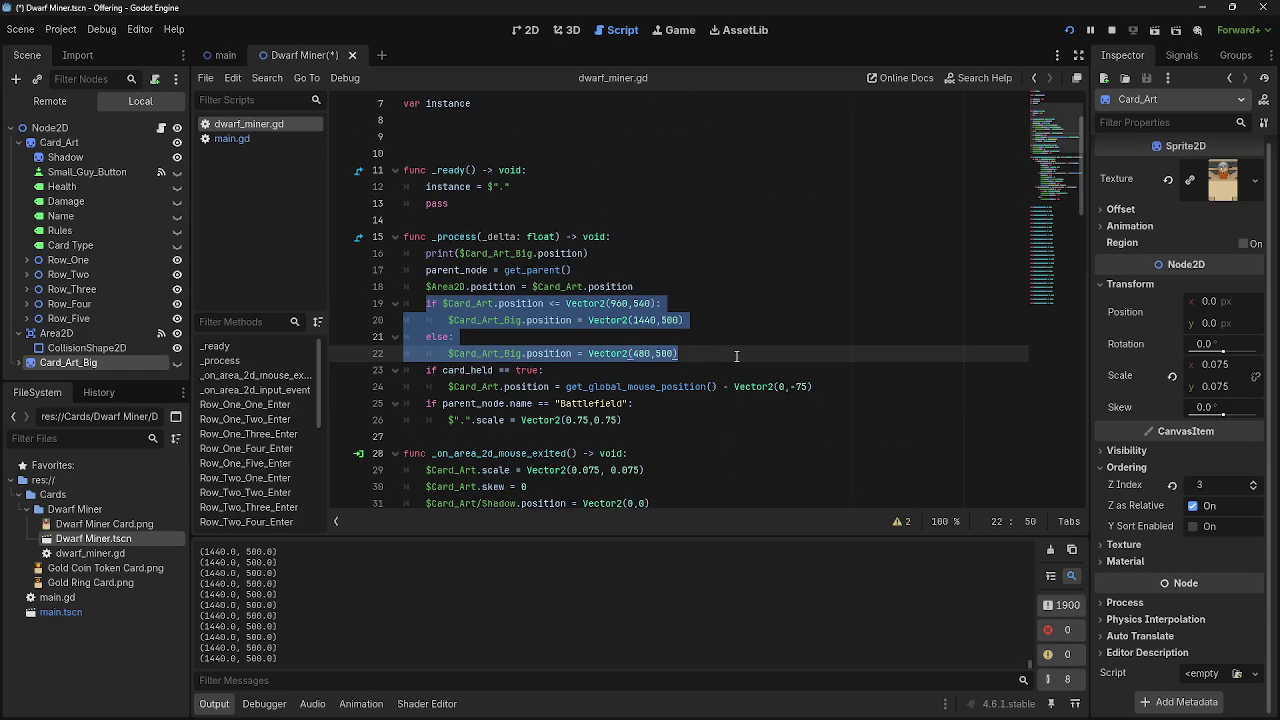
click(736, 356)
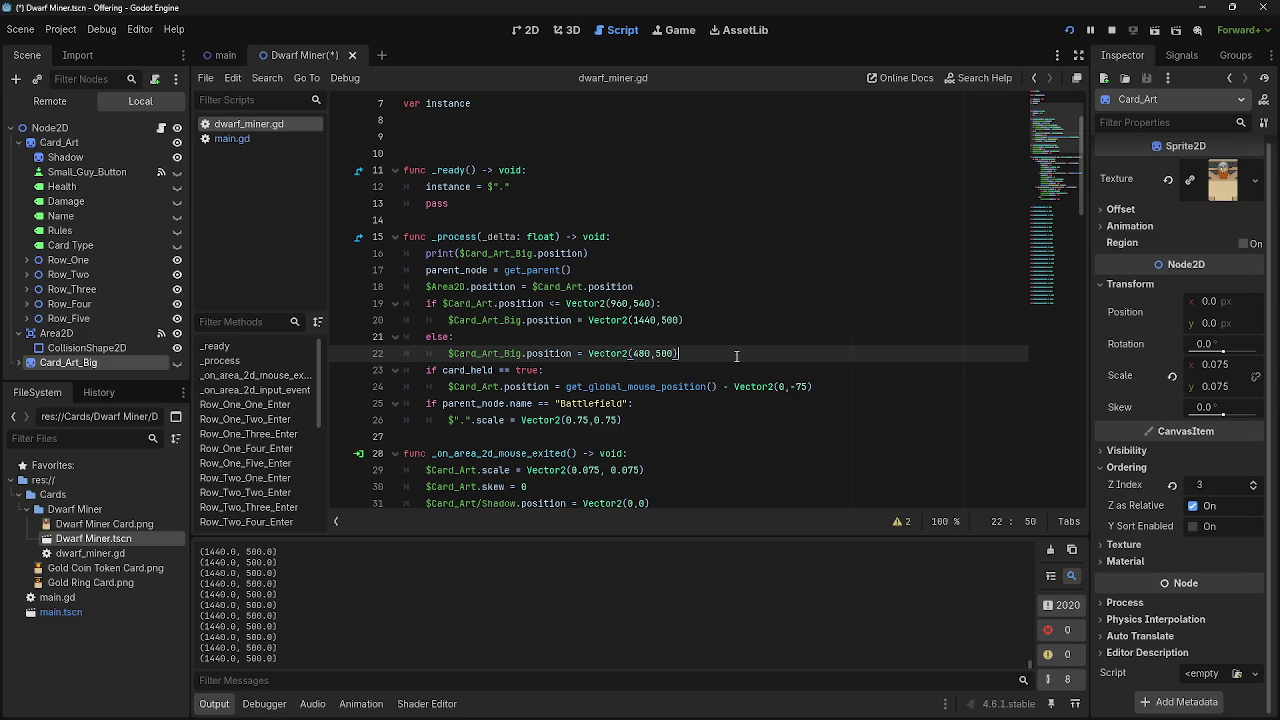
scroll(705, 410, down, 9)
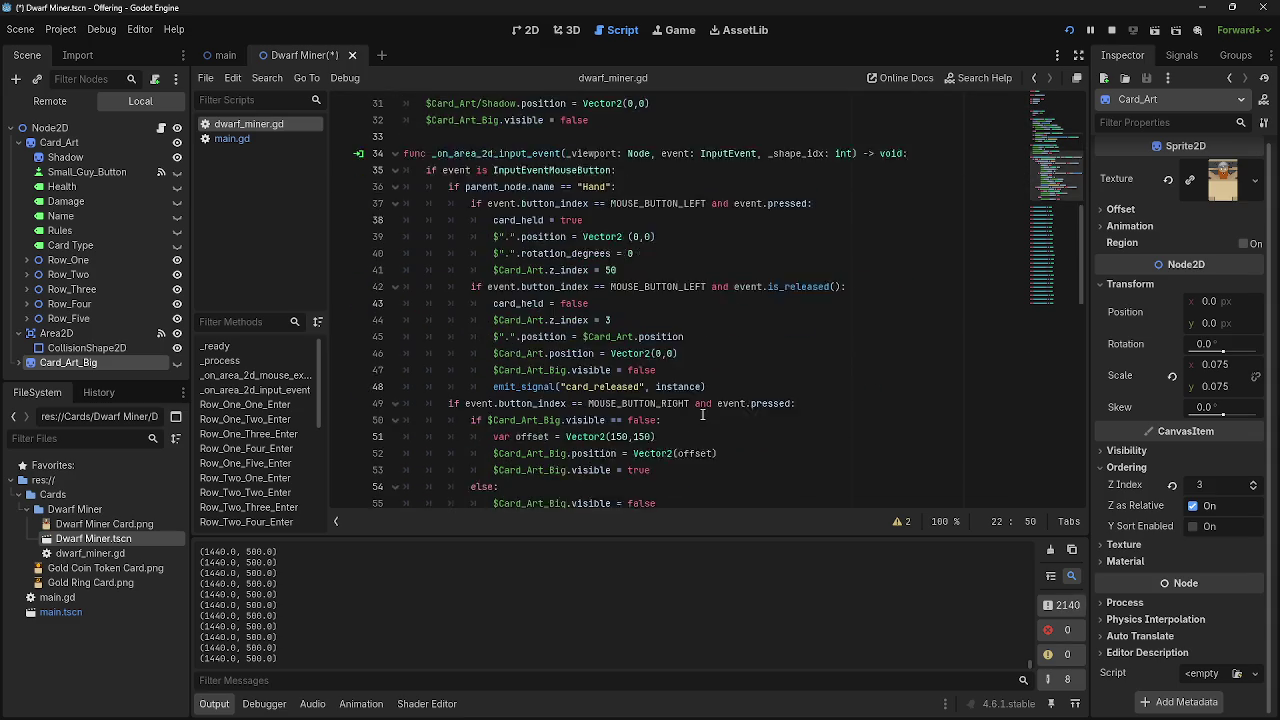
mouse_move(726, 404)
mouse_down()
mouse_move(492, 404)
mouse_move(390, 386)
mouse_up()
key(BackSpace)
key(BackSpace)
Append ' - $".".position' to lines 20 and 22 of the preview positions, then run the game
scroll(766, 407, up, 8)
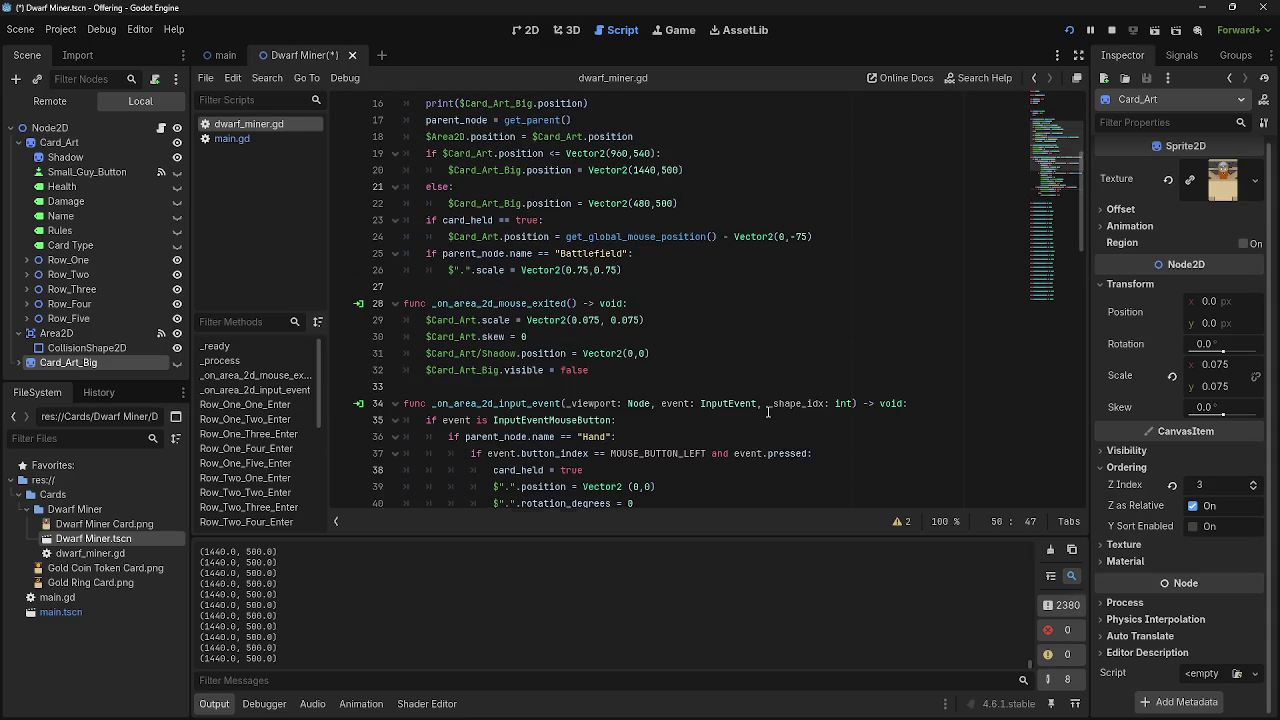
click(722, 276)
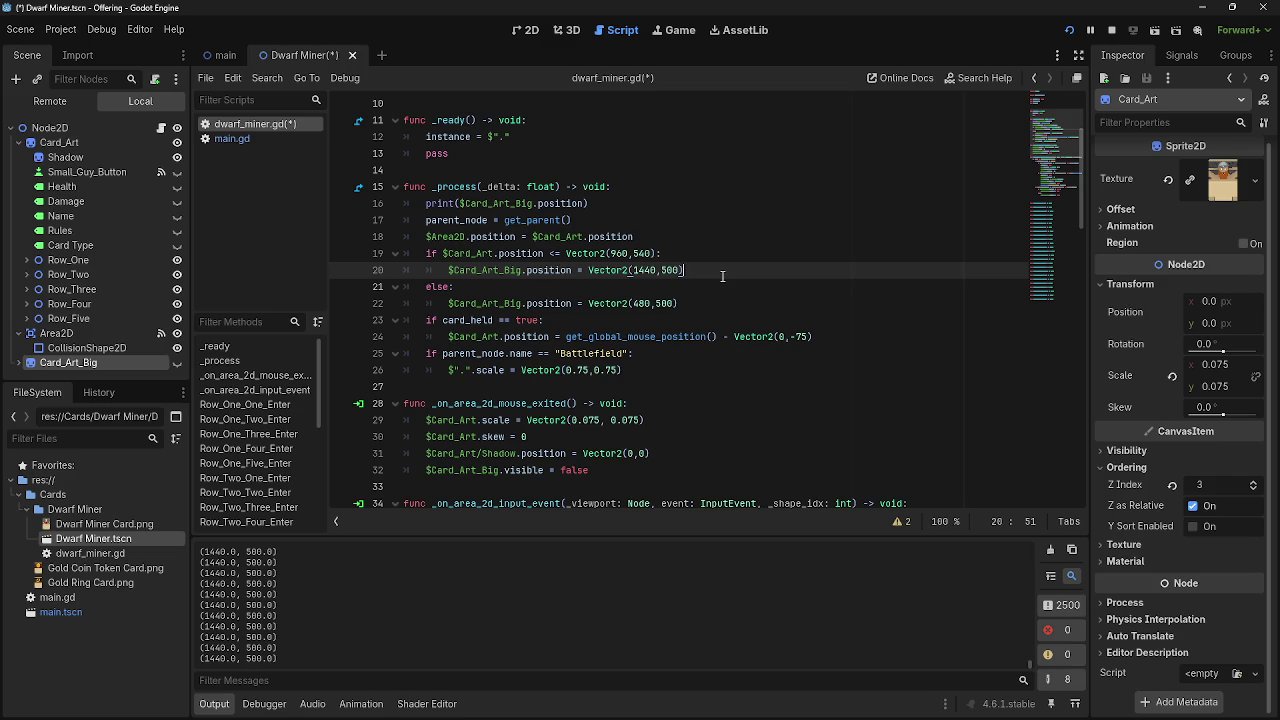
text(-)
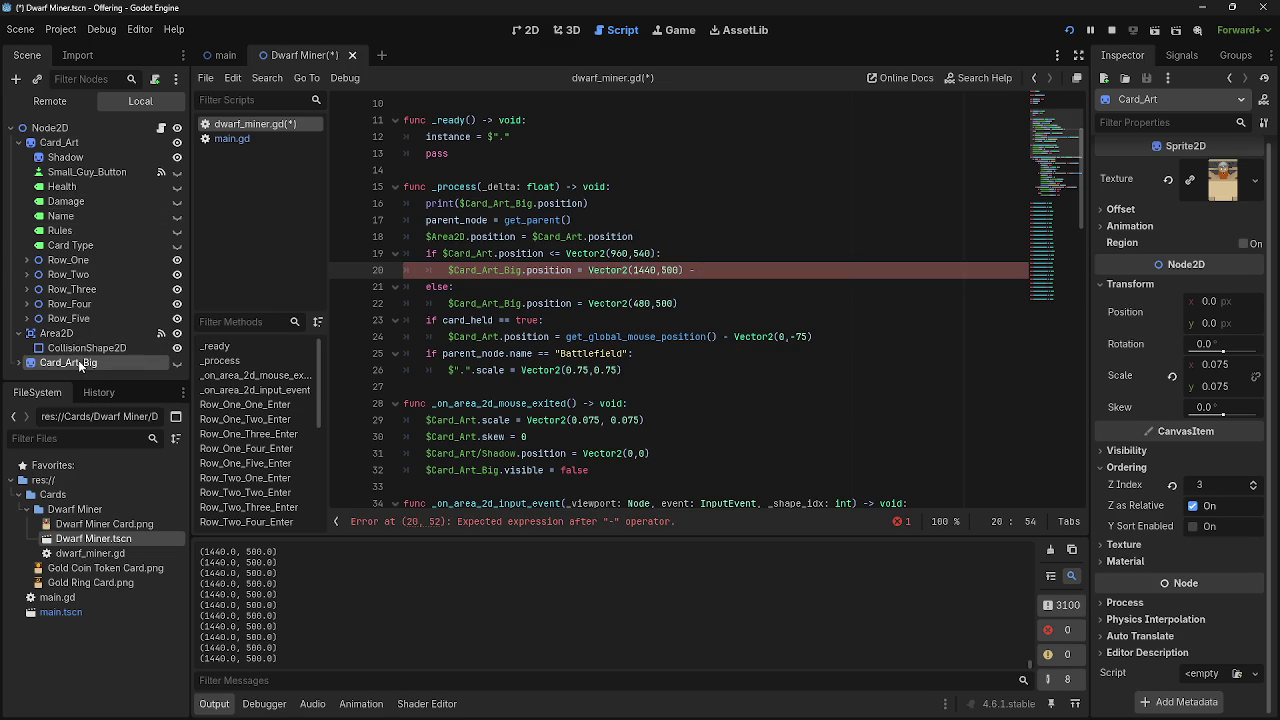
click(87, 127)
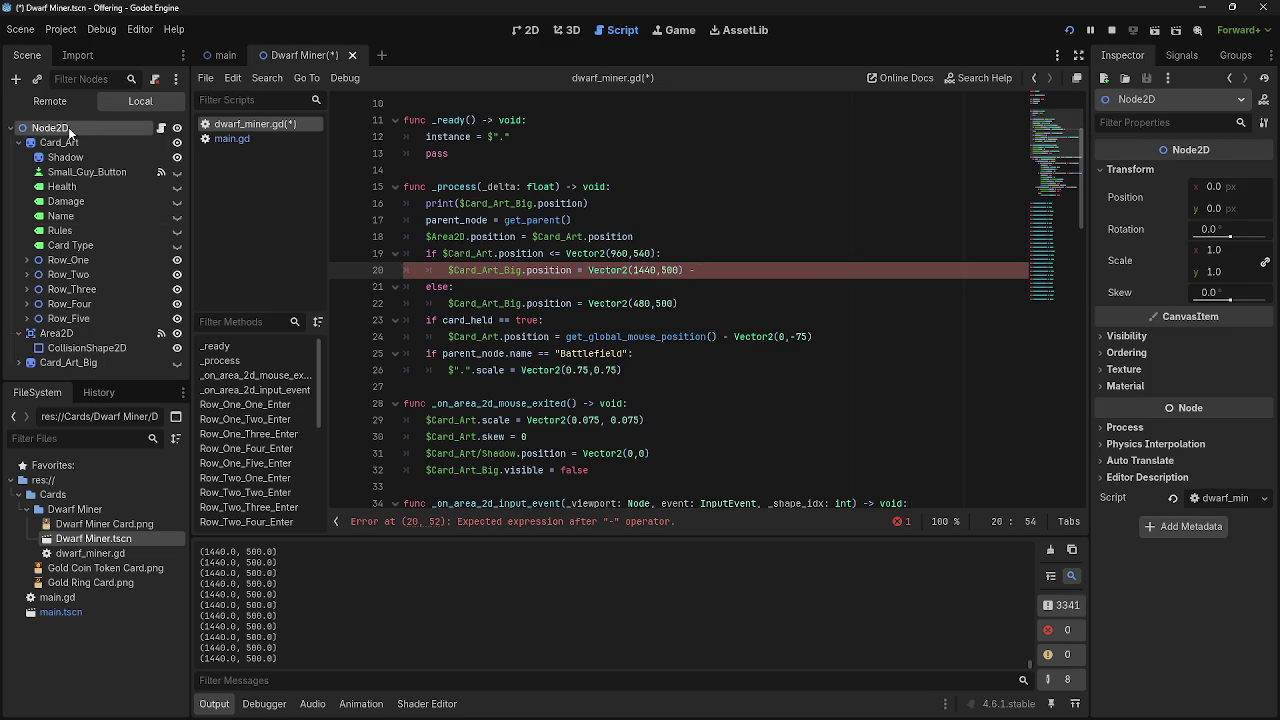
click(810, 270)
text($".".)
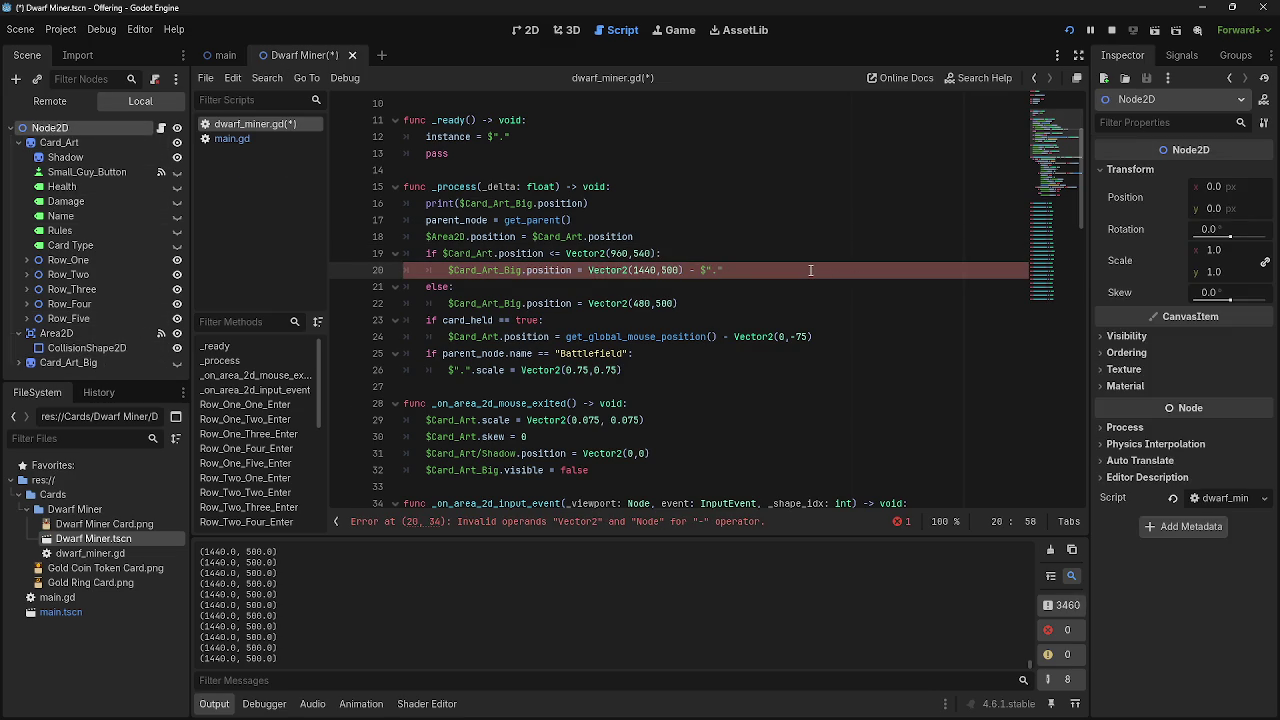
text(position)
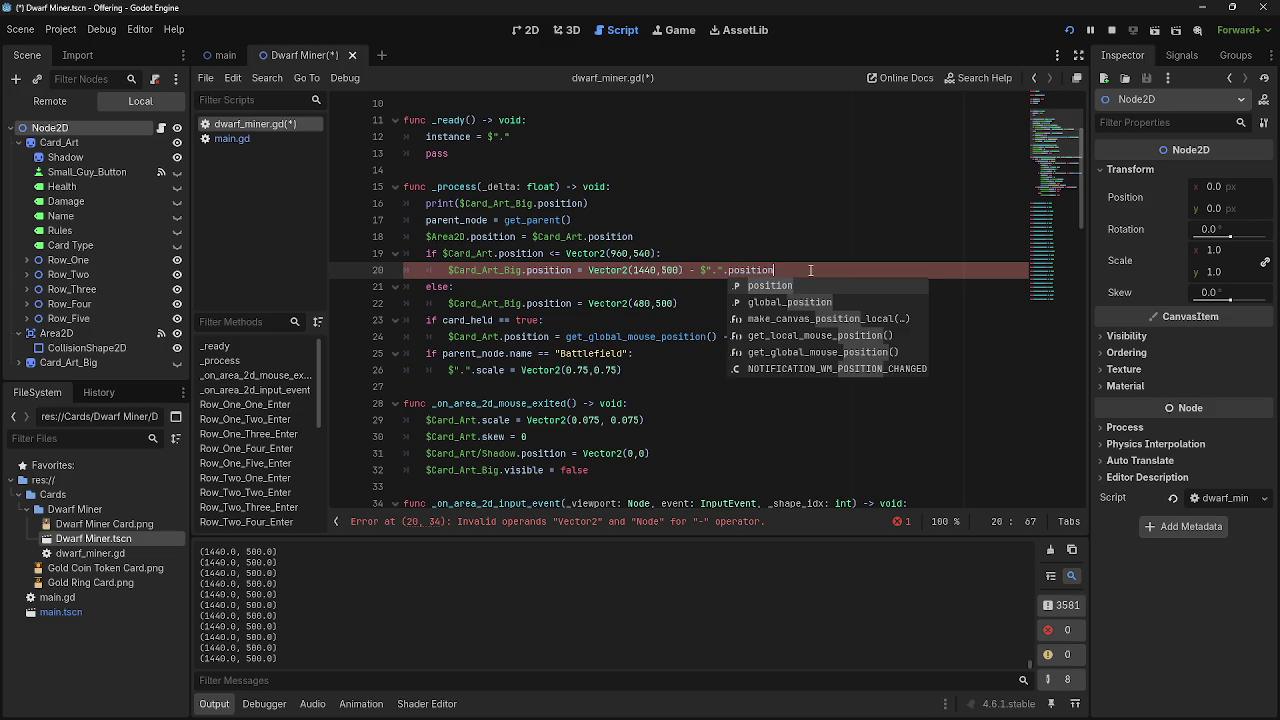
drag(800, 270, 683, 270)
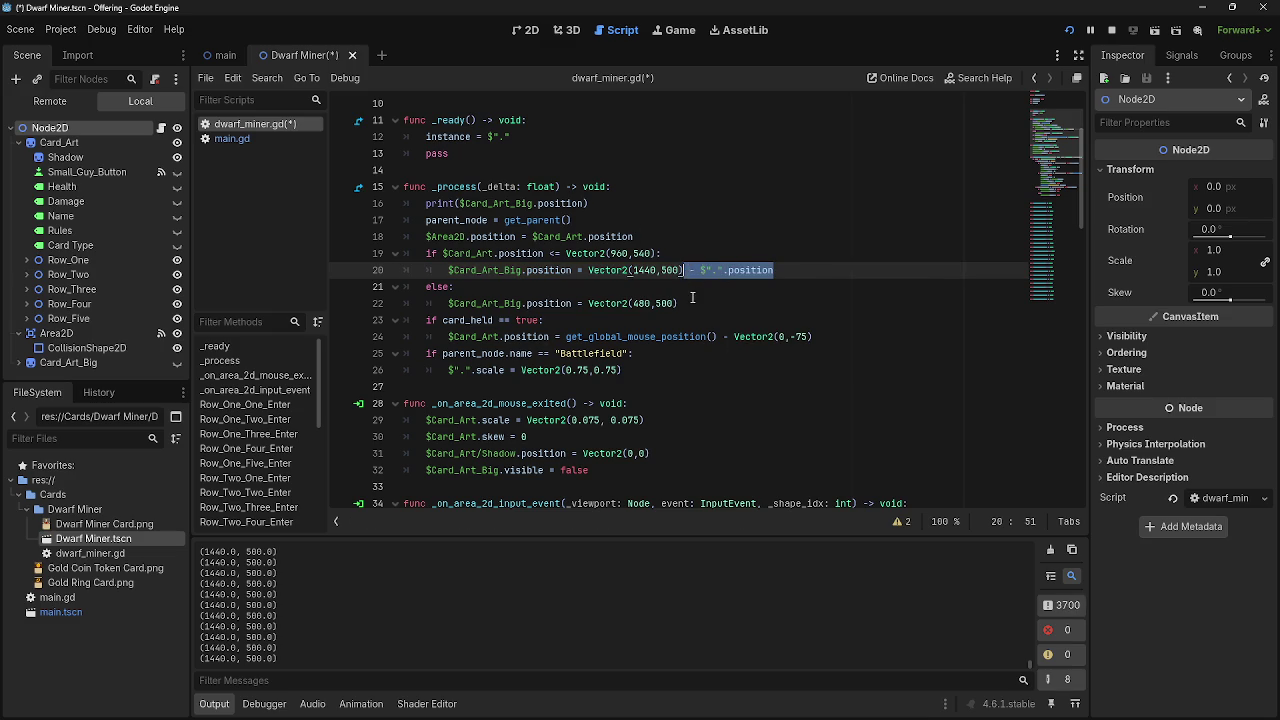
key(ctrl+c)
click(692, 303)
key(ctrl+v)
click(1069, 30)
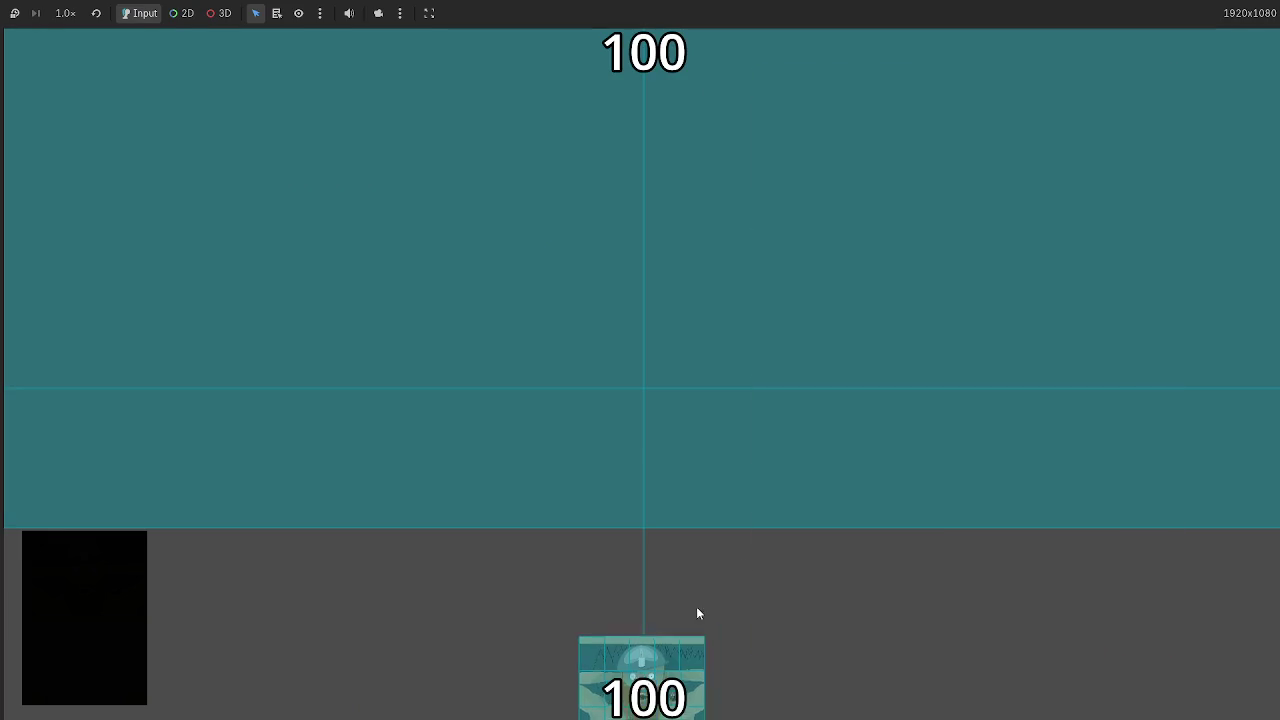
mouse_move(694, 609)
mouse_down()
mouse_move(882, 491)
mouse_move(560, 483)
mouse_move(868, 483)
mouse_move(794, 484)
mouse_up()
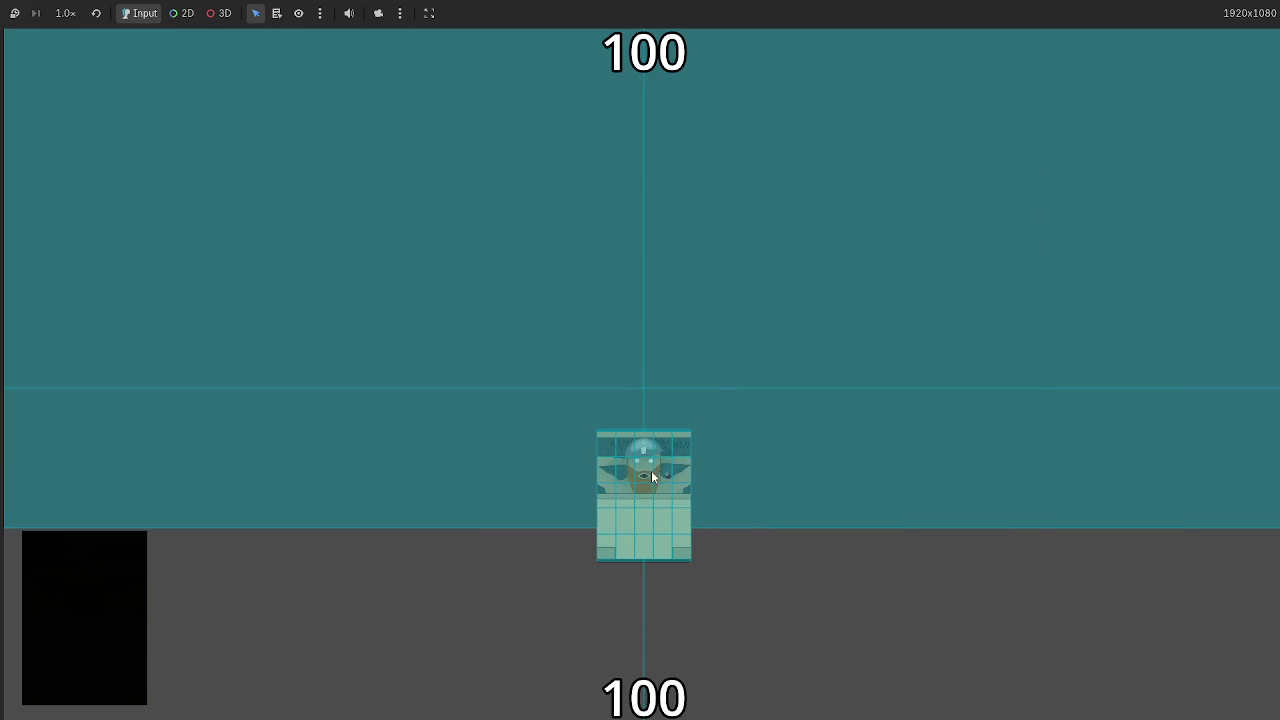
click(69, 577)
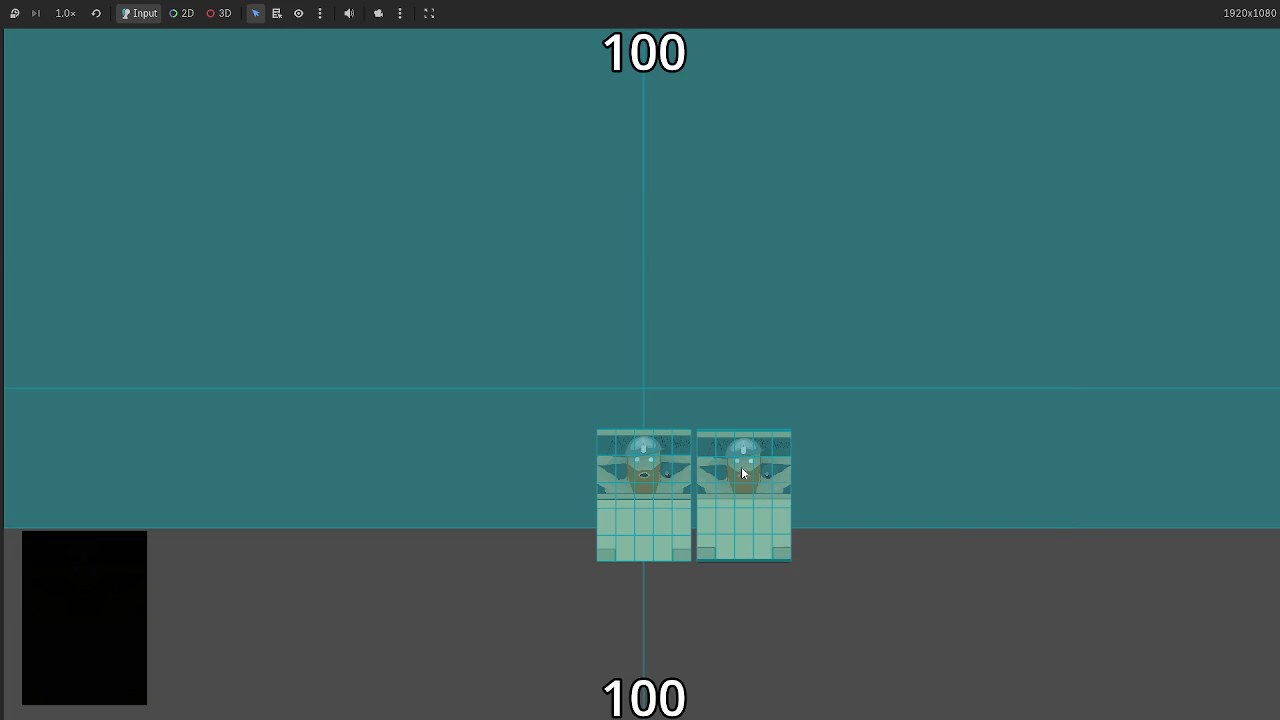
key(F8)
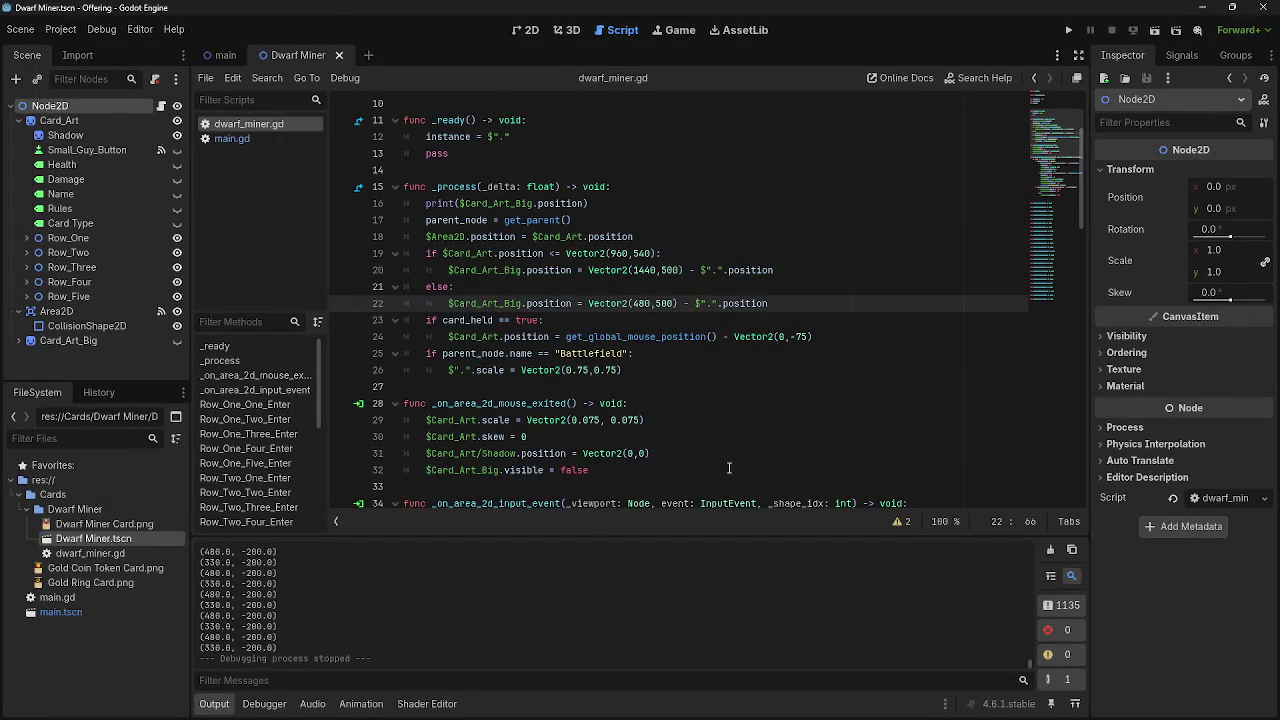
Replace the minus before $".".position on line 22 with a plus
drag(694, 303, 768, 303)
key(Right)
click(687, 305)
key(shift+Left)
text(+)
key(Escape)
Run the game to check the large Dwarf Miner preview, then stop it with F8
click(1070, 31)
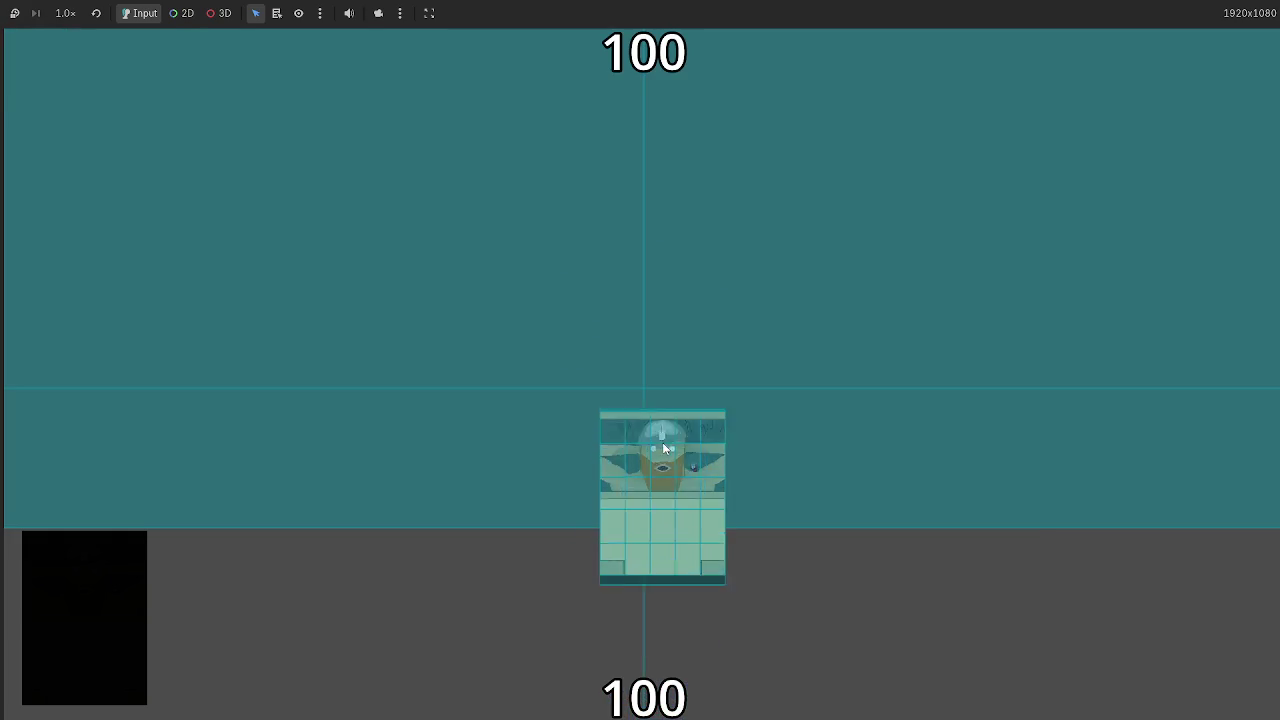
mouse_move(662, 455)
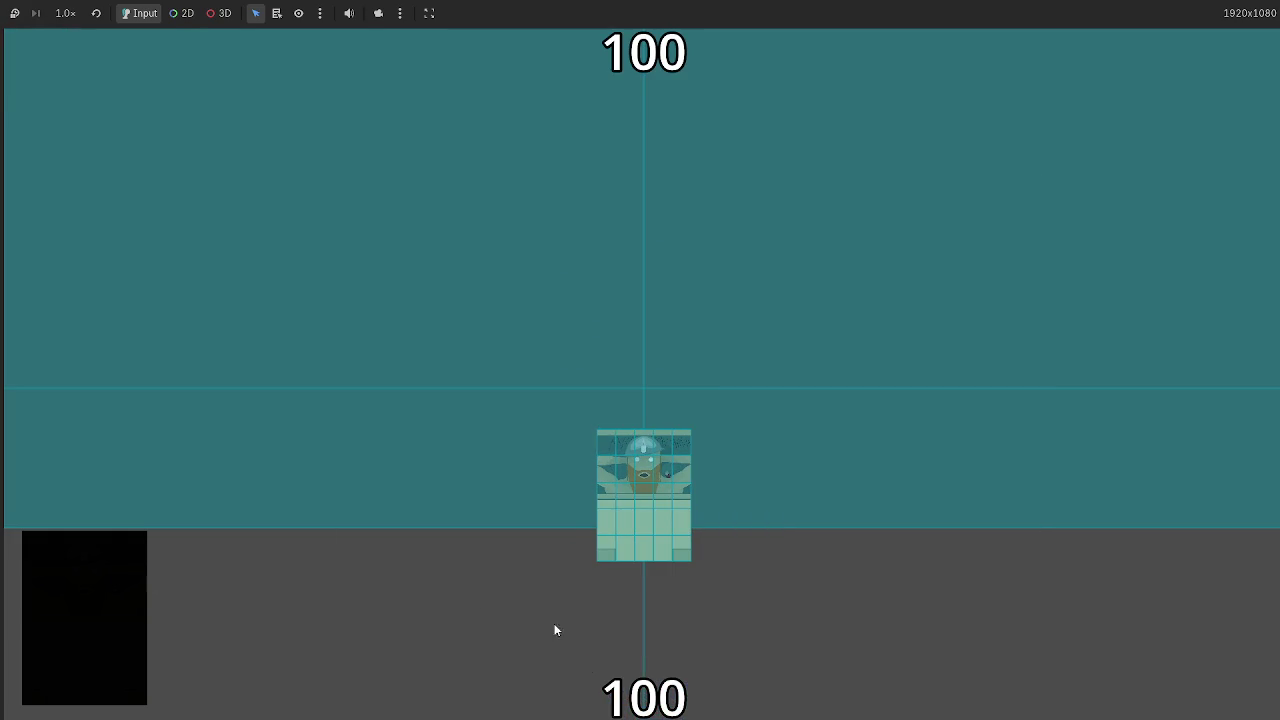
mouse_move(748, 462)
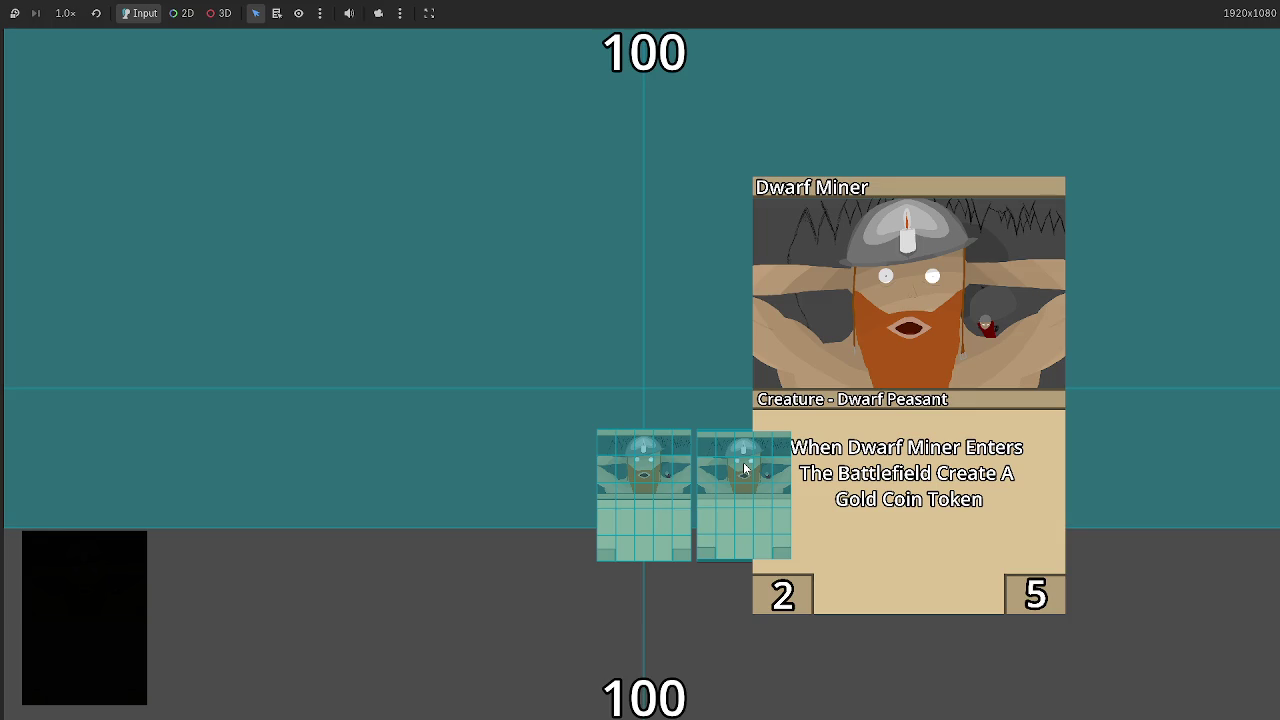
key(F8)
click(690, 270)
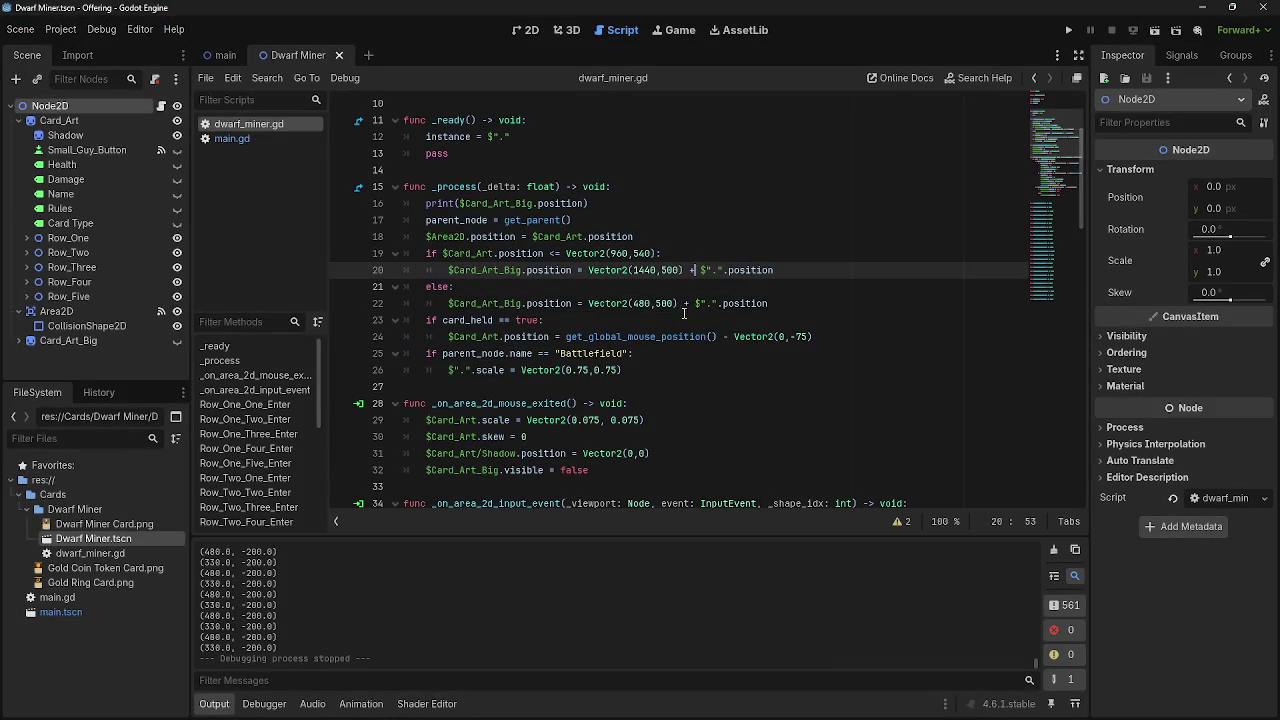
key(Down)
key(Down)
key(BackSpace)
text(-)
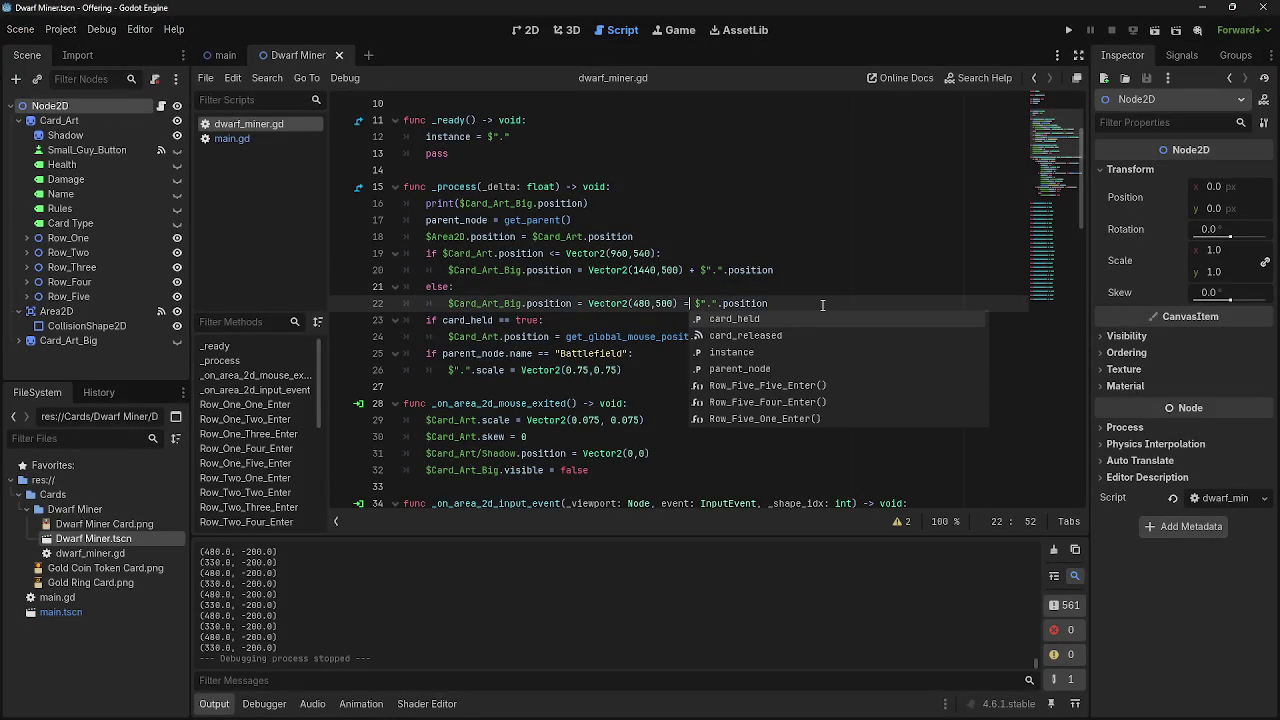
key(Escape)
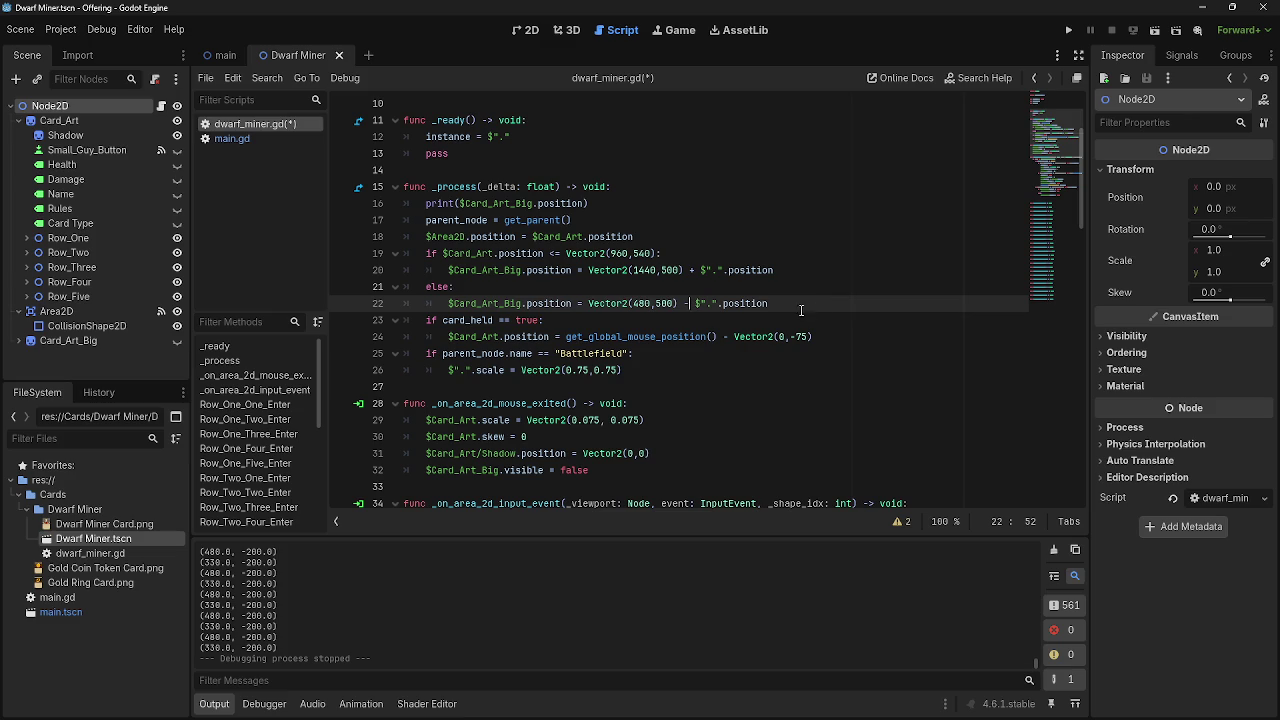
key(BackSpace)
text(+)
mouse_move(213, 60)
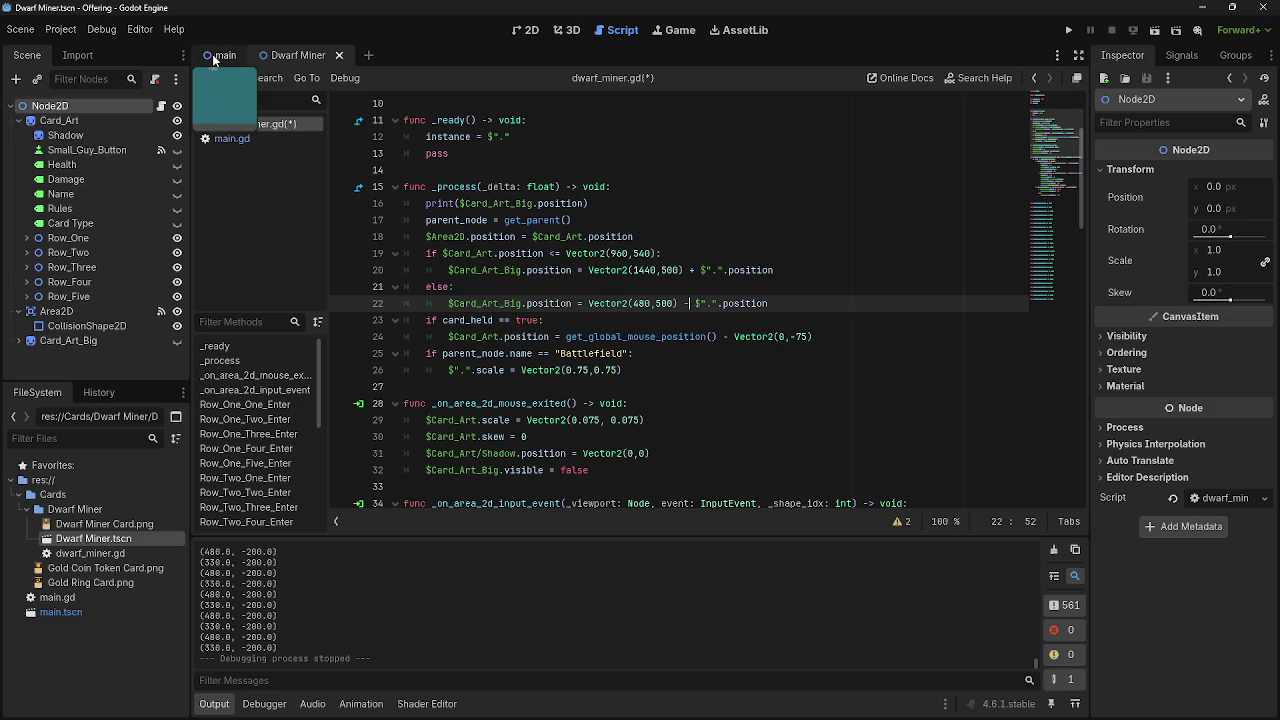
Switch to the main scene, open main.gd, run the five-card hand, and return to the editor
drag(213, 60, 503, 313)
click(231, 138)
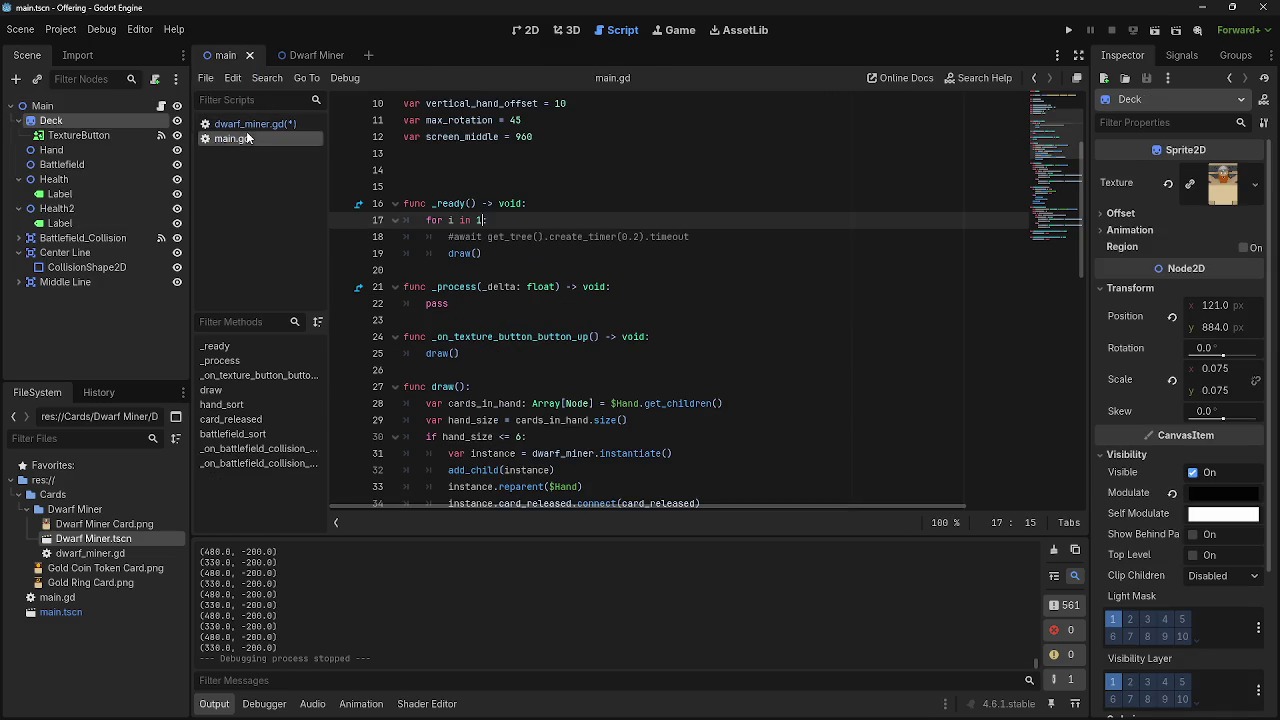
click(479, 220)
click(1068, 30)
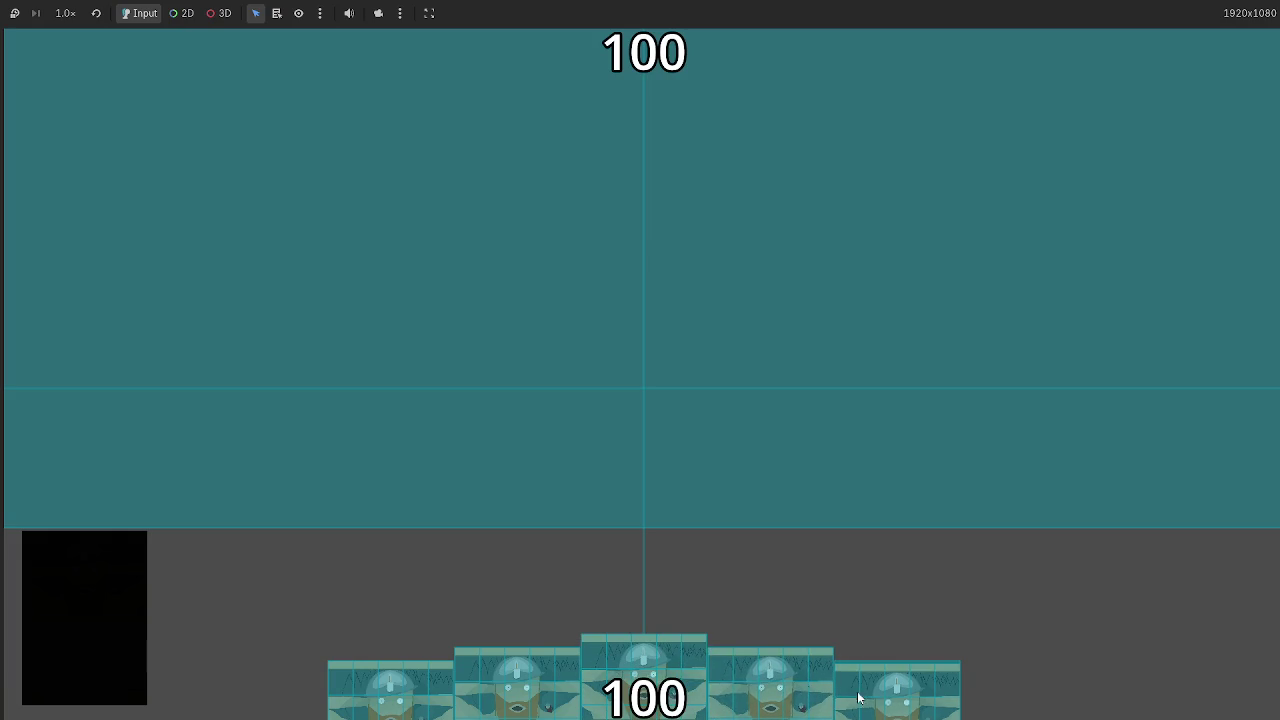
key(alt+Tab)
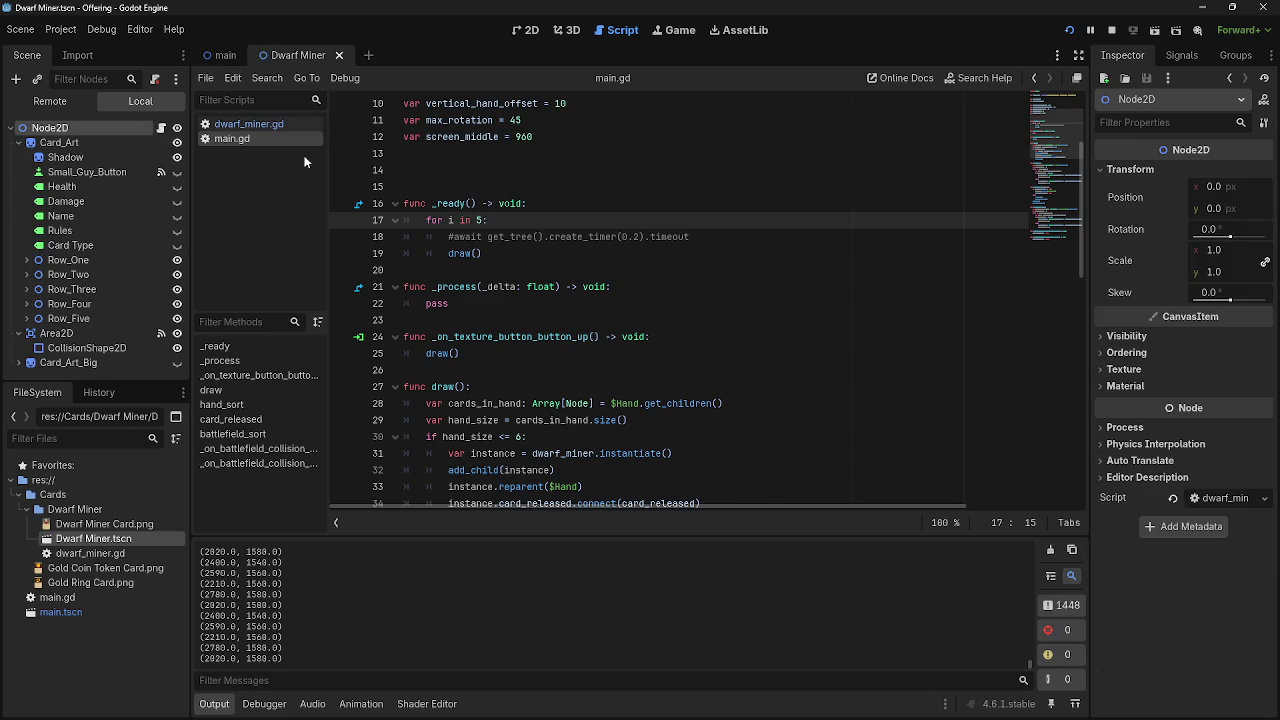
Restore the '+' before $".".position on line 22 of dwarf_miner.gd and run the project
click(248, 124)
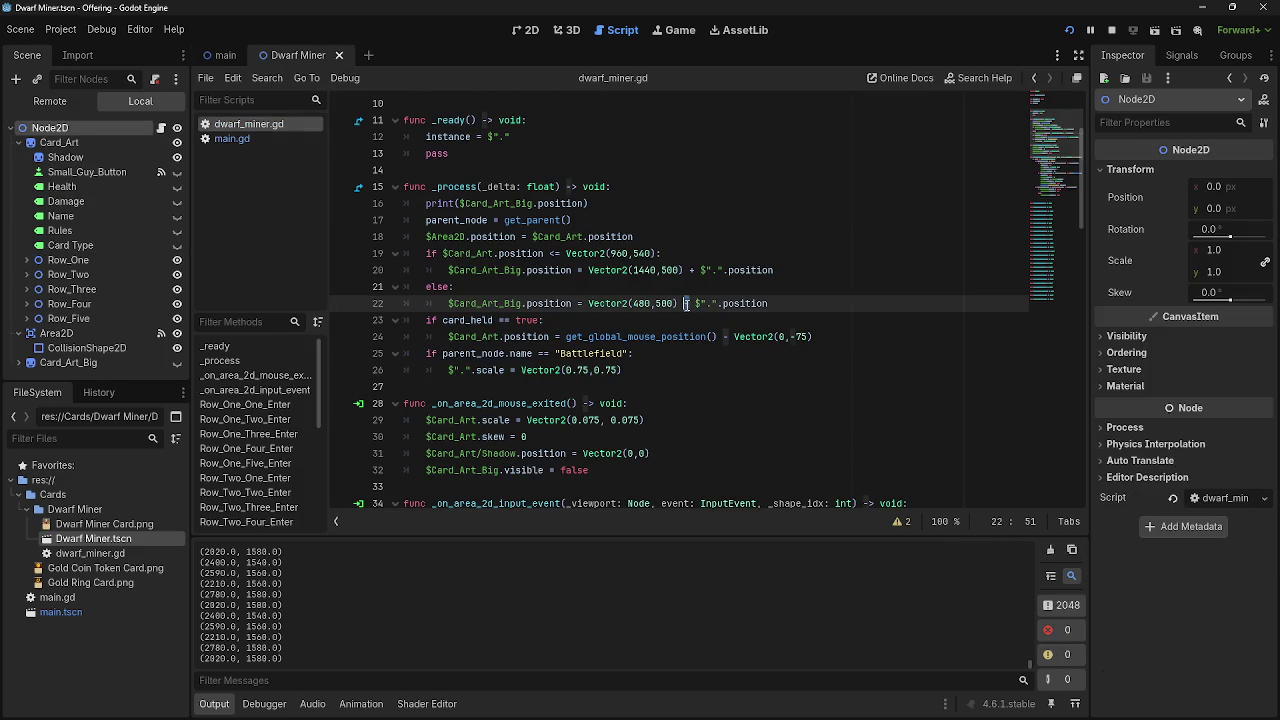
text((-)
key(BackSpace)
key(BackSpace)
key(BackSpace)
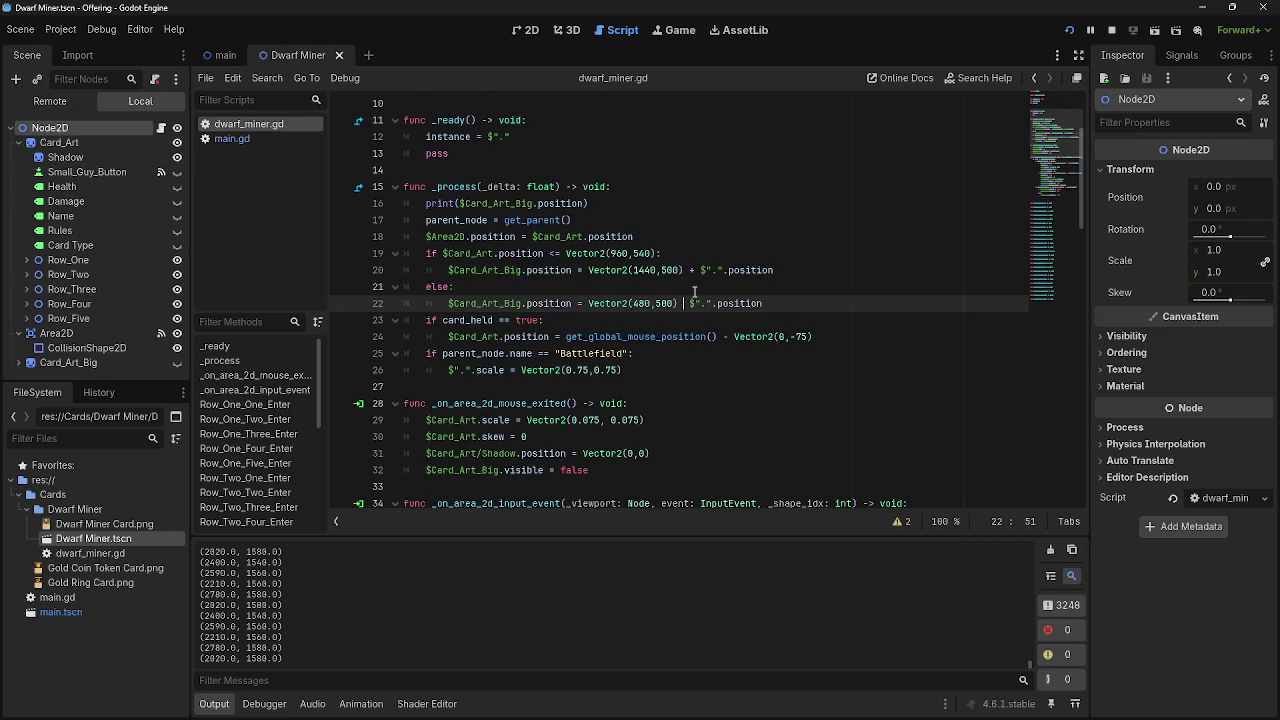
text(+)
click(690, 270)
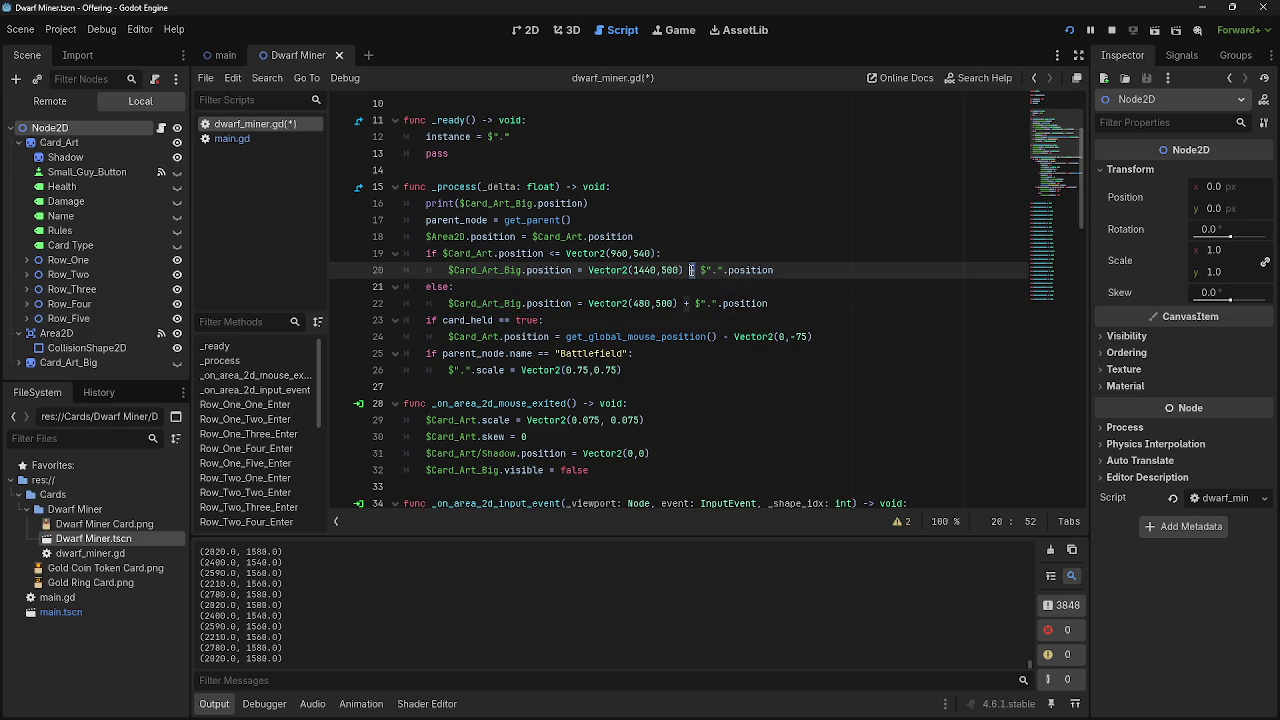
text(-)
click(1069, 30)
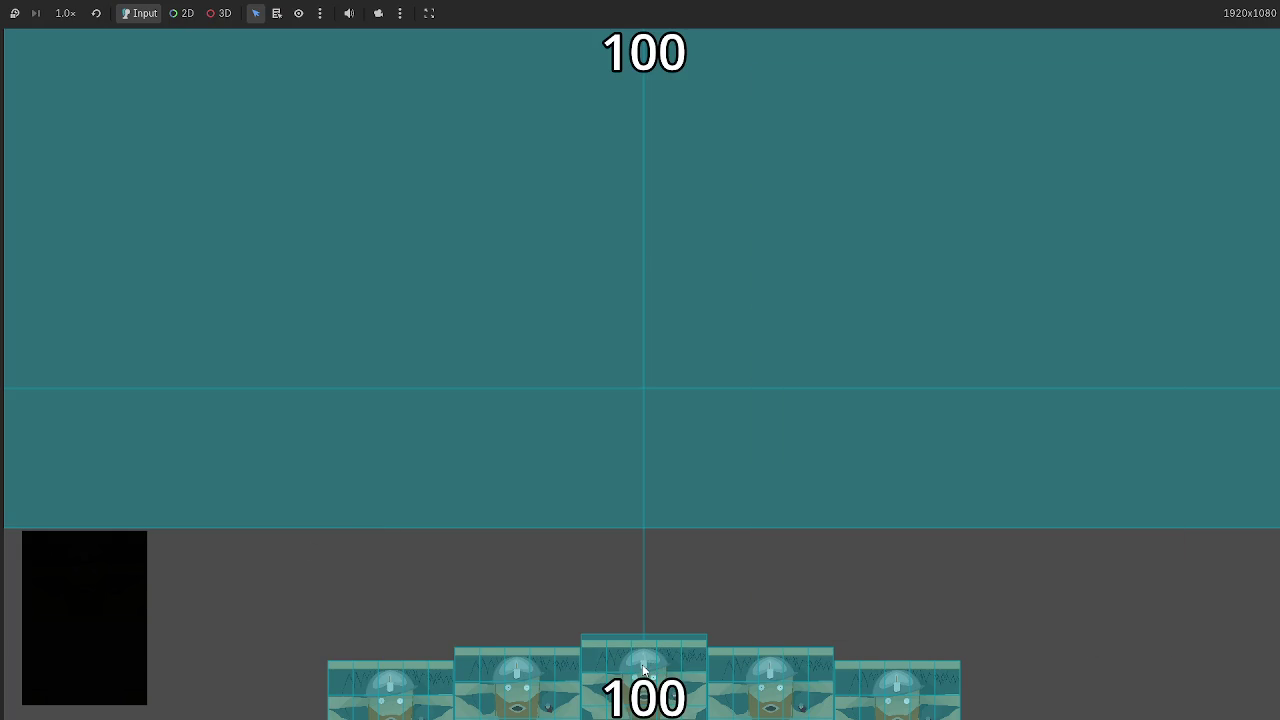
Drag two Dwarf Miner cards from the hand onto the board and check the Card_Art_Big preview on one
mouse_move(650, 661)
mouse_down()
mouse_move(635, 421)
mouse_move(634, 456)
mouse_up()
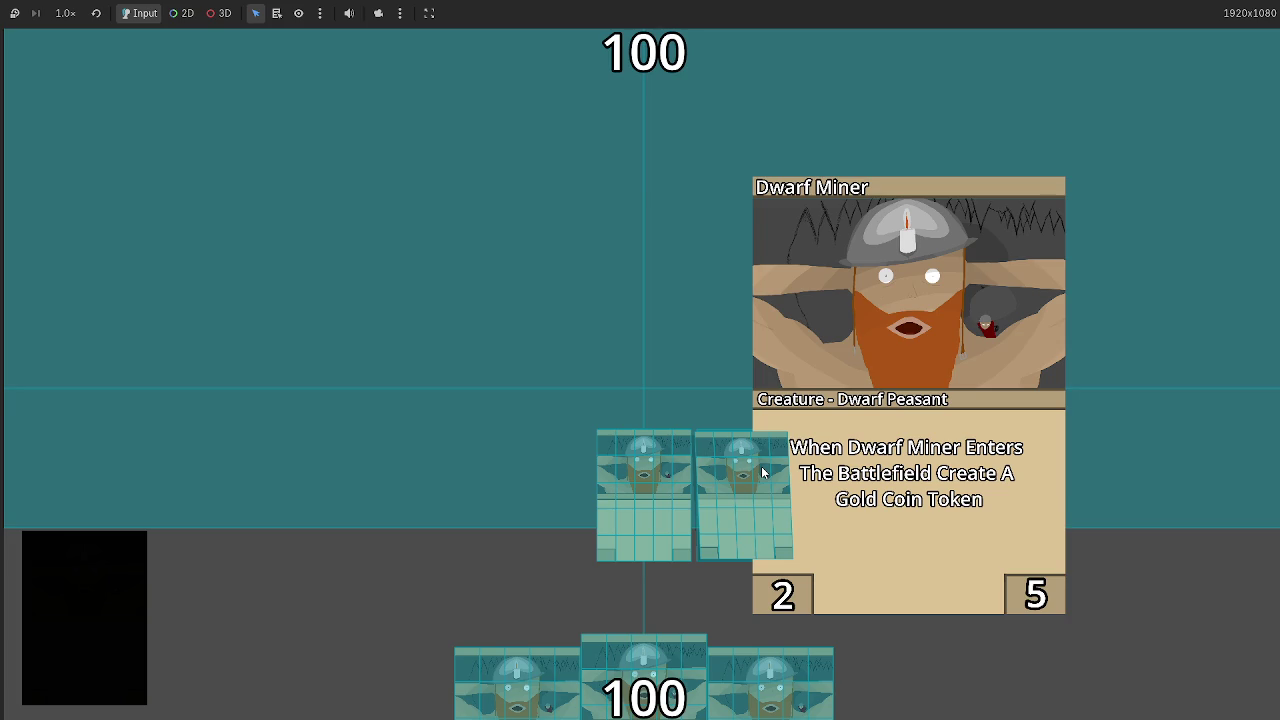
mouse_move(770, 680)
mouse_down()
mouse_move(851, 440)
mouse_move(840, 460)
mouse_up()
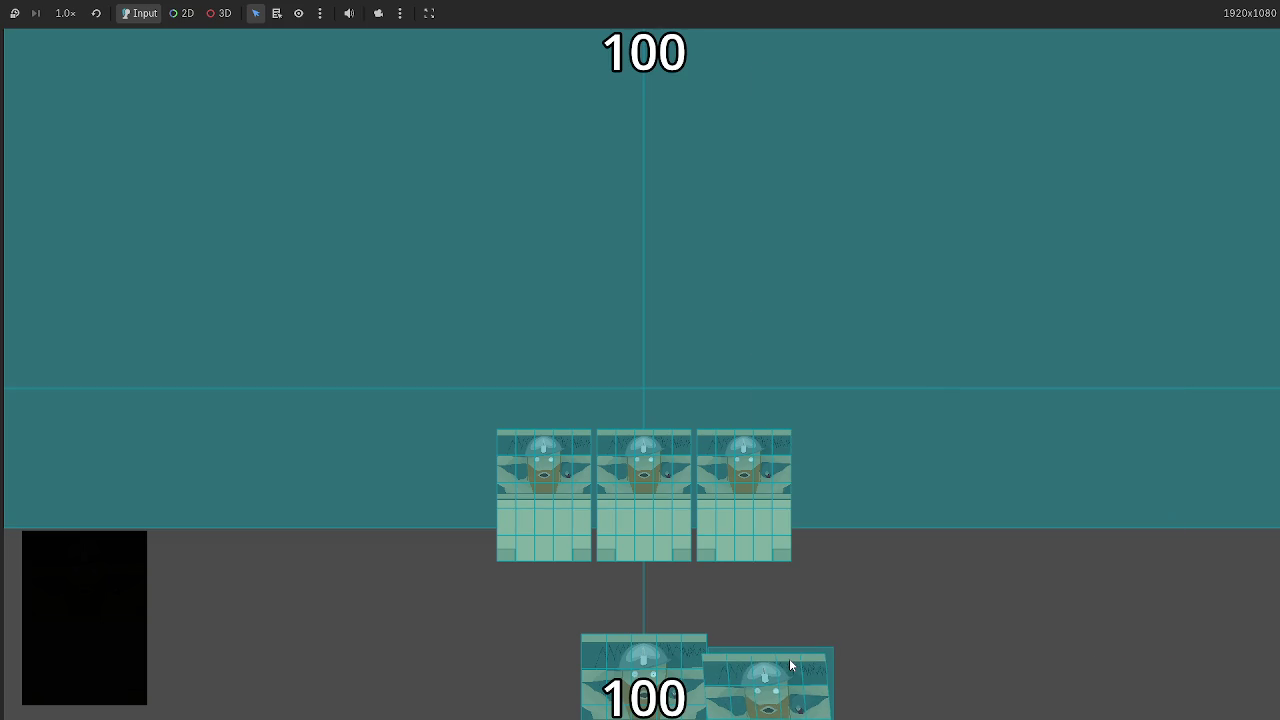
mouse_move(789, 658)
mouse_down()
mouse_move(767, 494)
mouse_move(789, 612)
mouse_move(810, 503)
mouse_up()
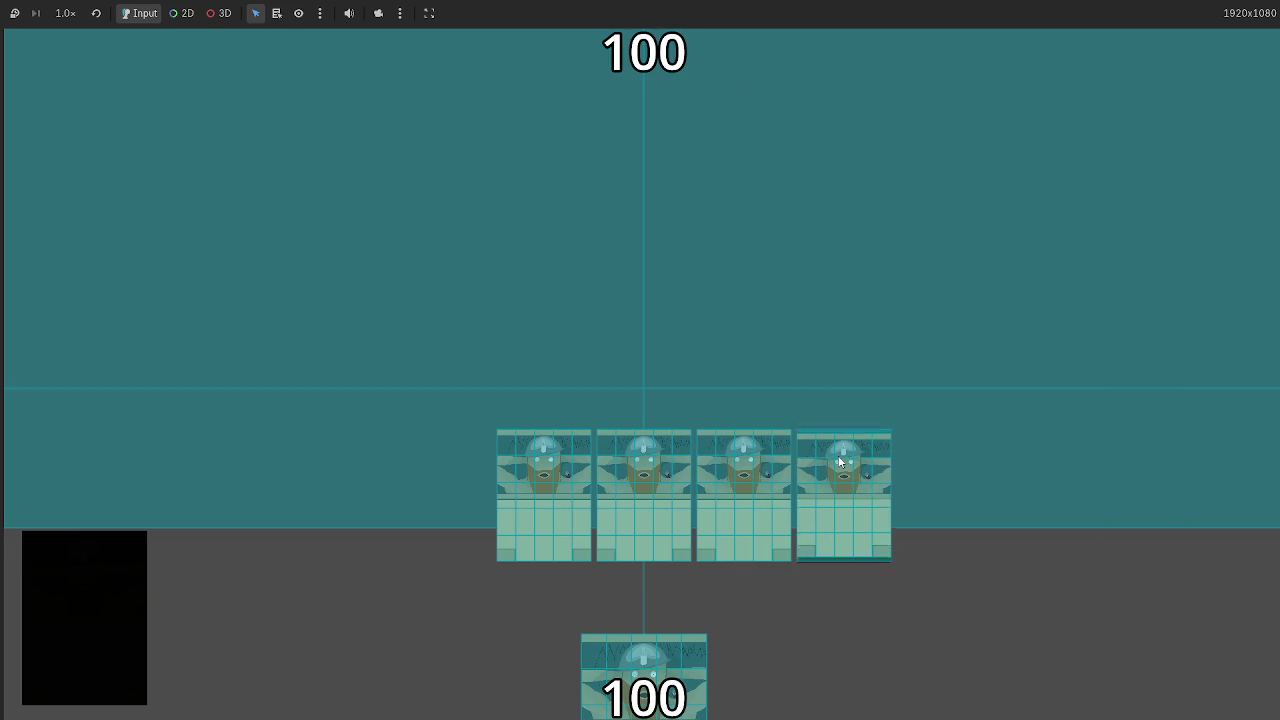
mouse_move(840, 462)
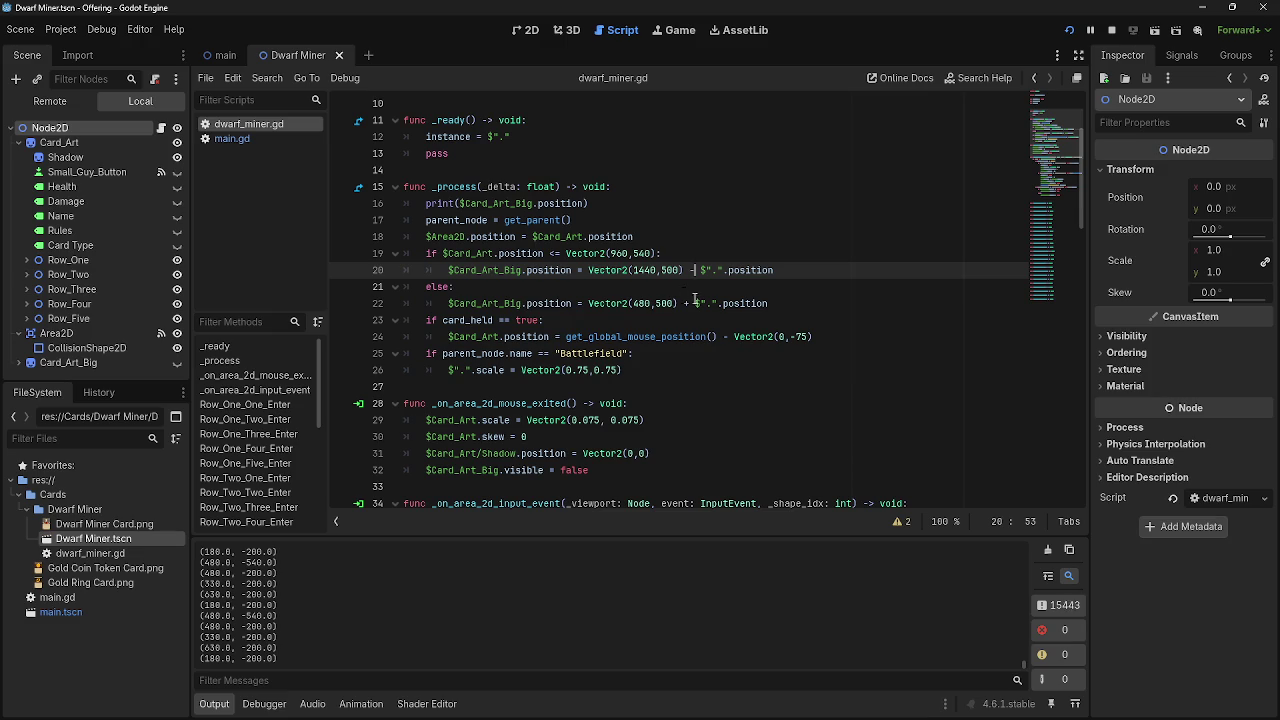
Put '+' back before the card position on line 20 and briefly relaunch the game
key(alt+Tab)
key(BackSpace)
text(+)
click(1111, 30)
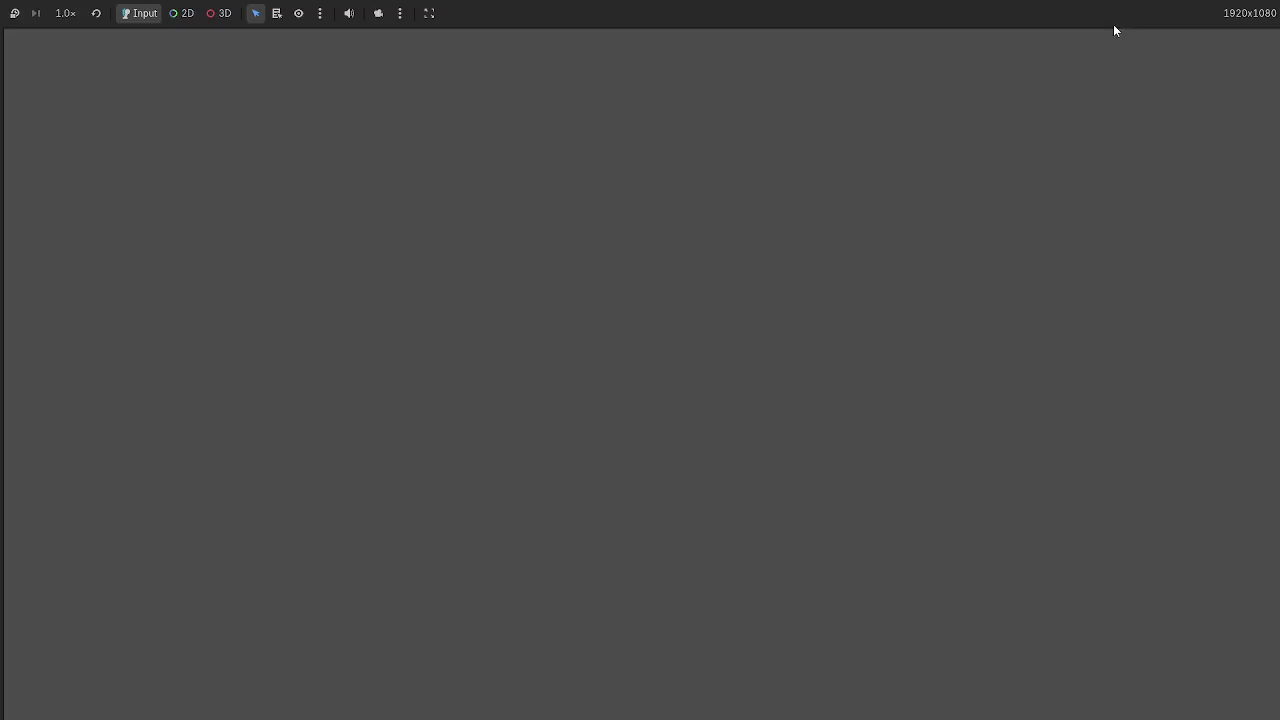
click(1068, 30)
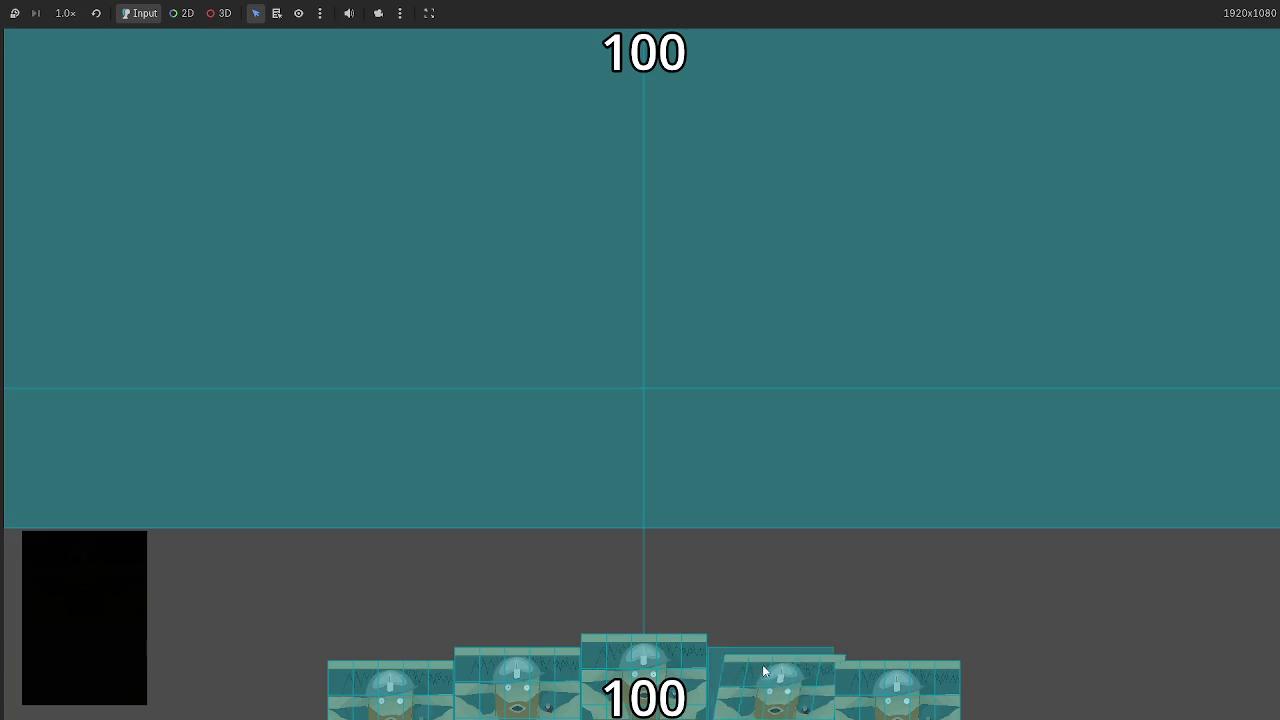
key(F8)
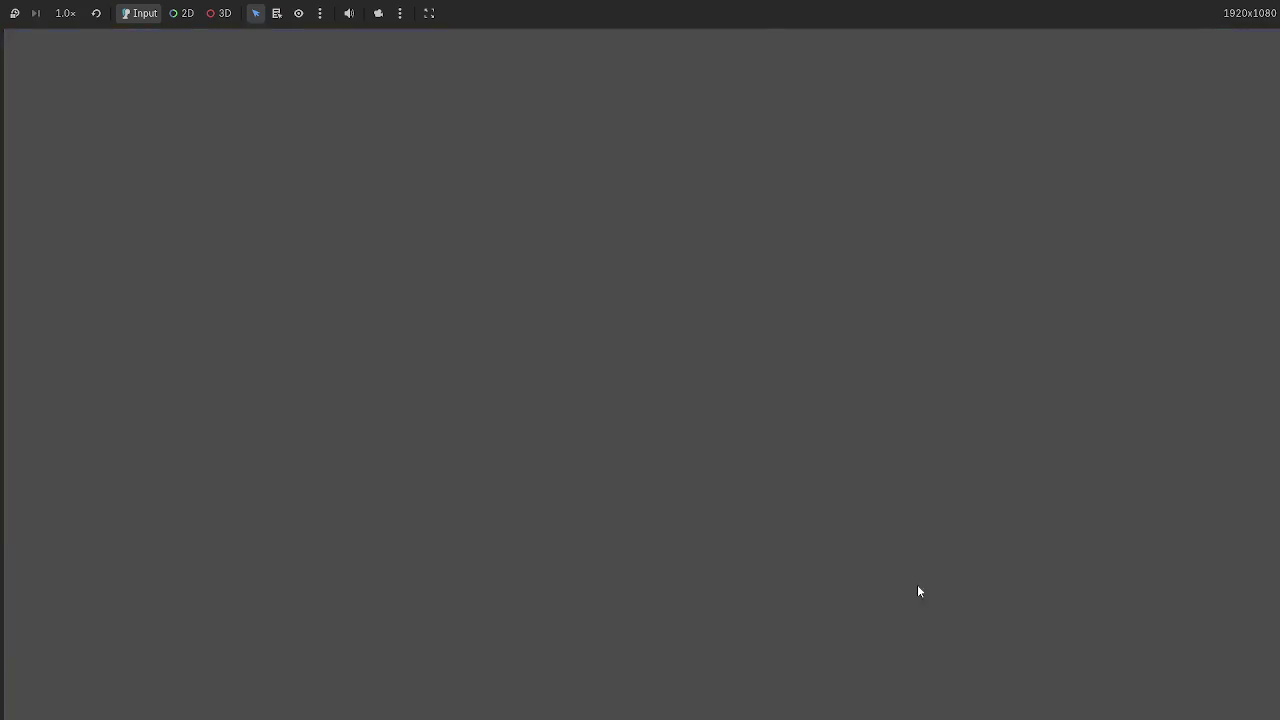
Change lines 20 and 22 to subtract $".".position, then test the big preview on a hand card
double_click(691, 270)
text(-)
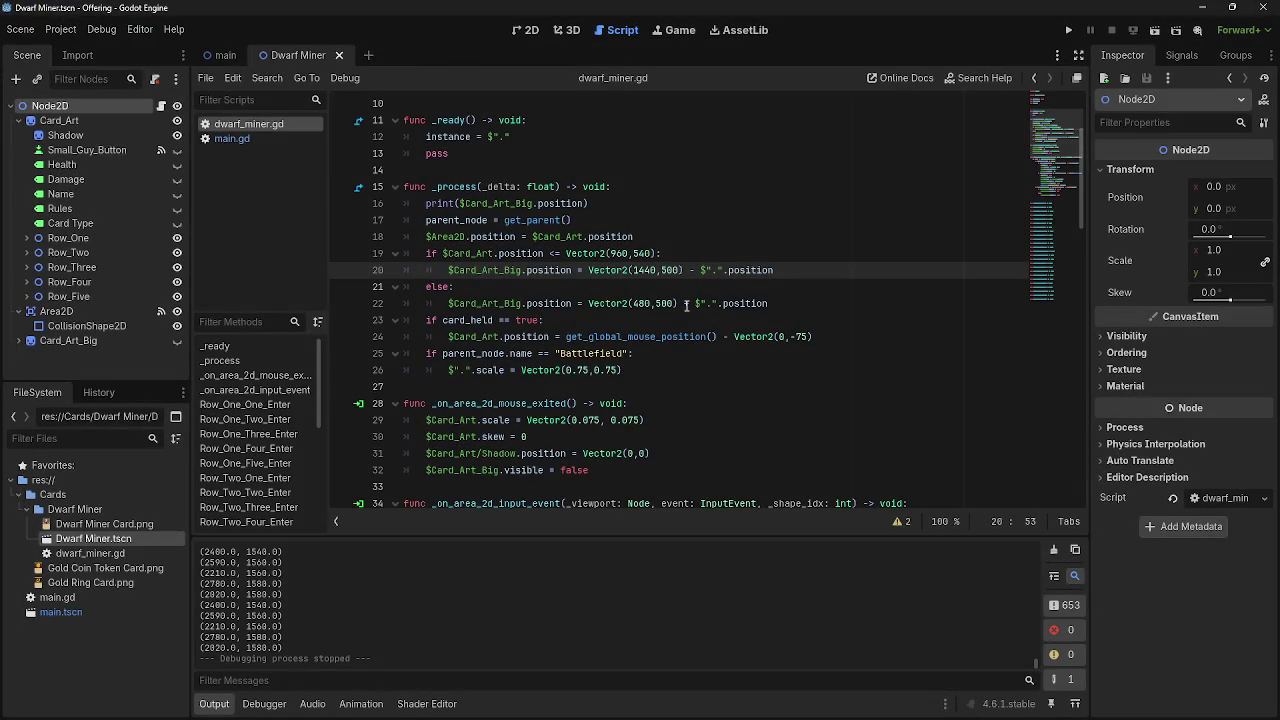
click(688, 303)
key(BackSpace)
text(-)
key(Escape)
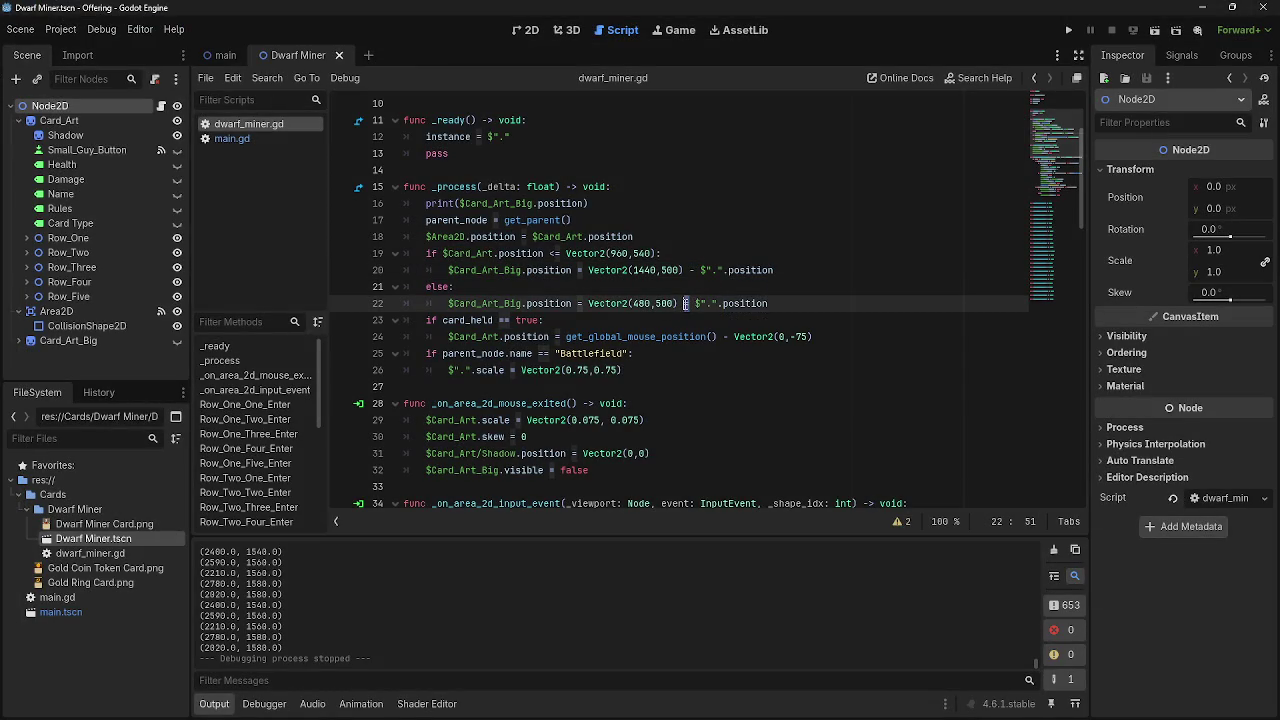
click(1069, 30)
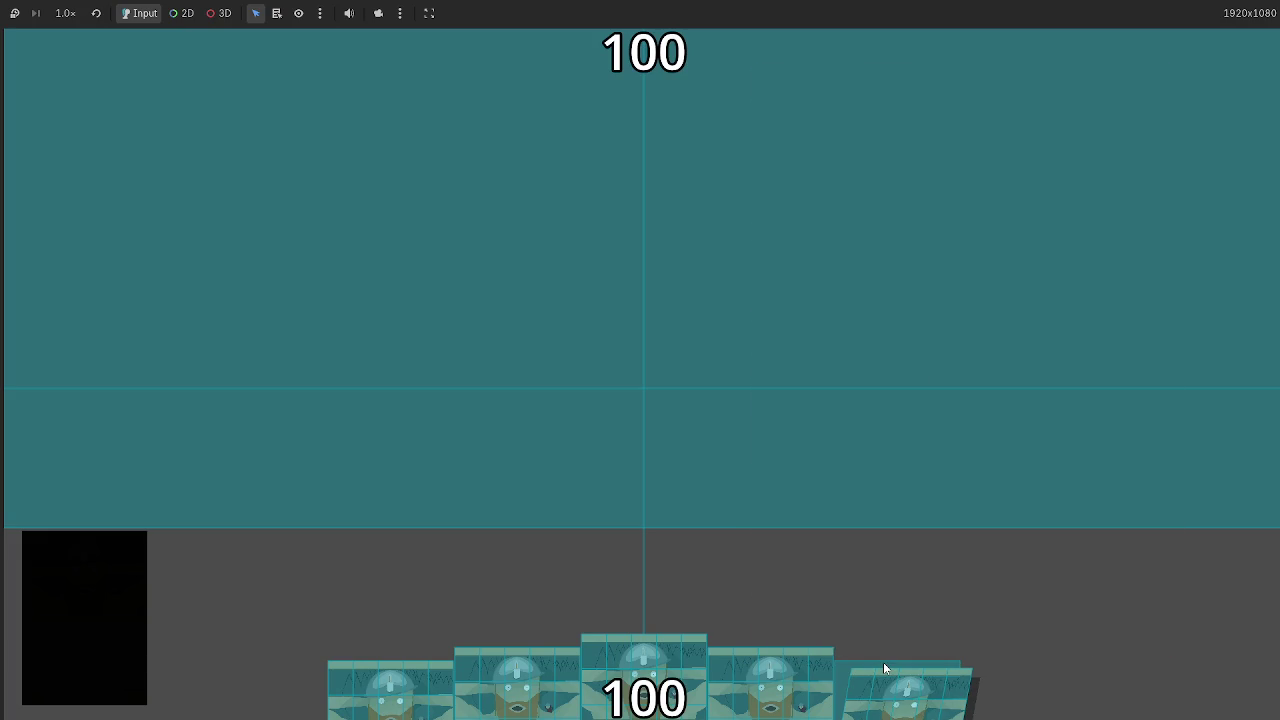
mouse_move(884, 668)
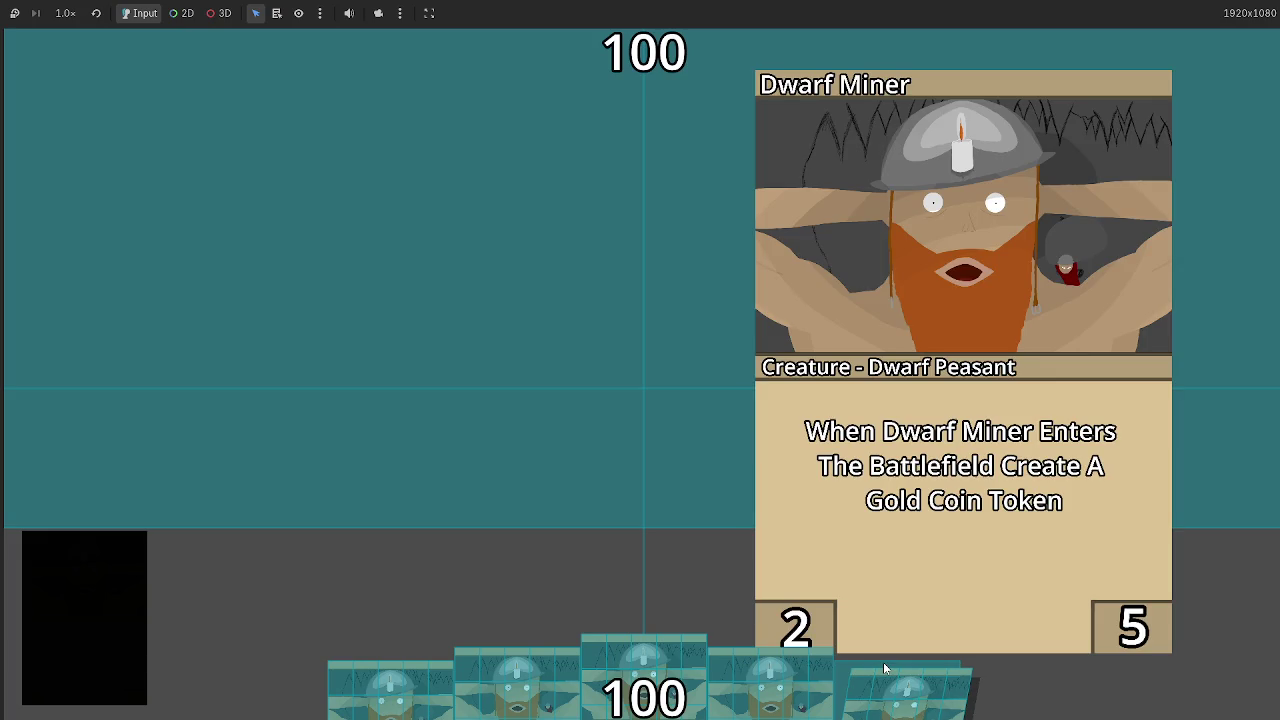
key(F8)
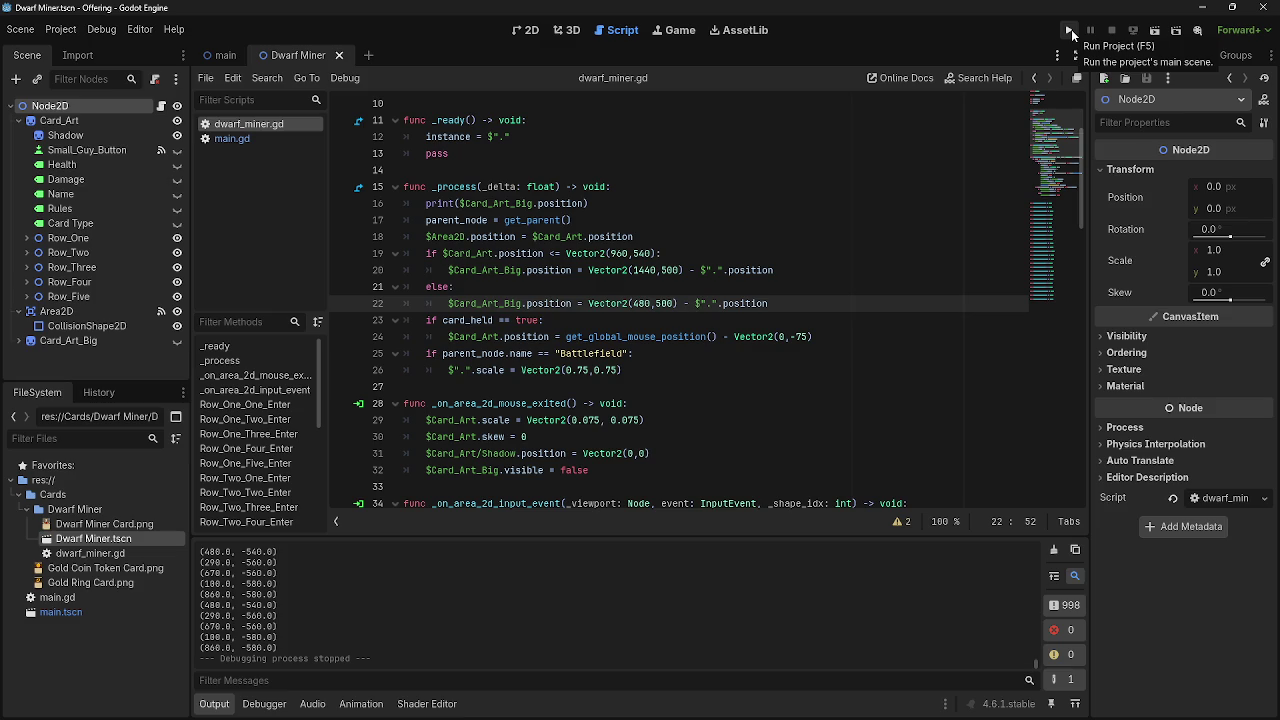
Delete the debug line print($Card_Art_Big.position) from _process on line 16
scroll(580, 375, down, 6)
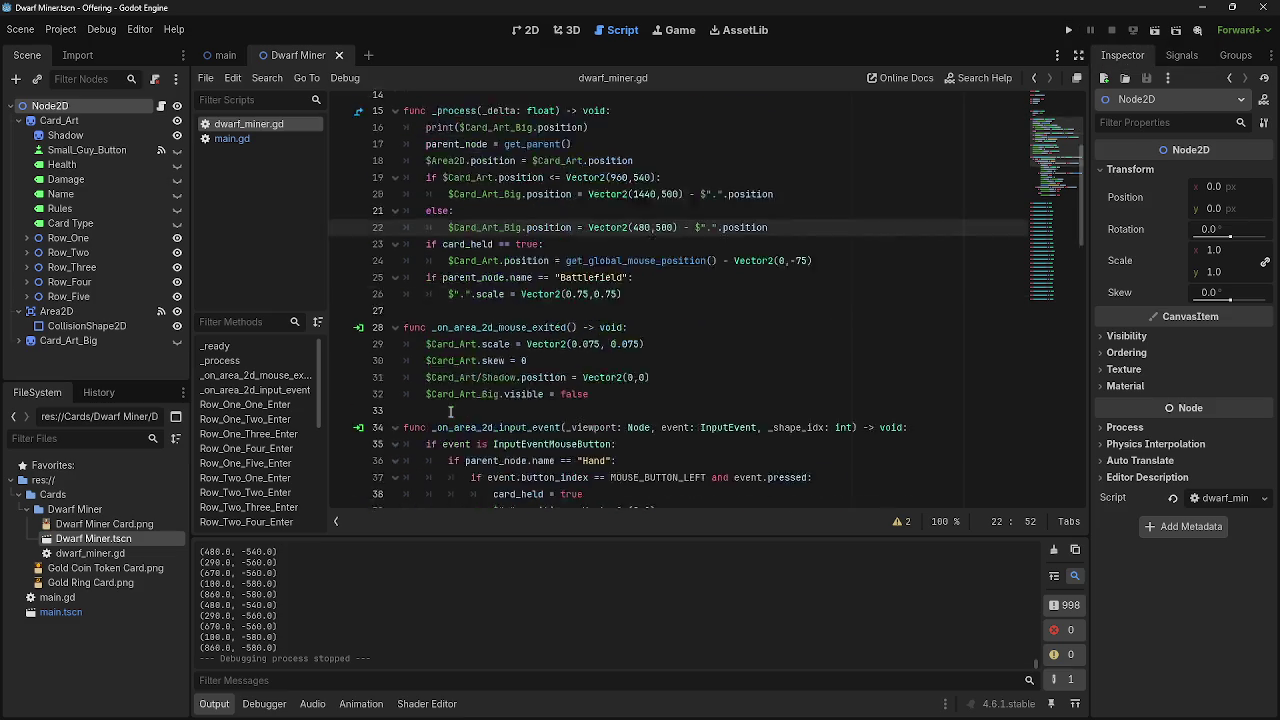
scroll(585, 320, up, 9)
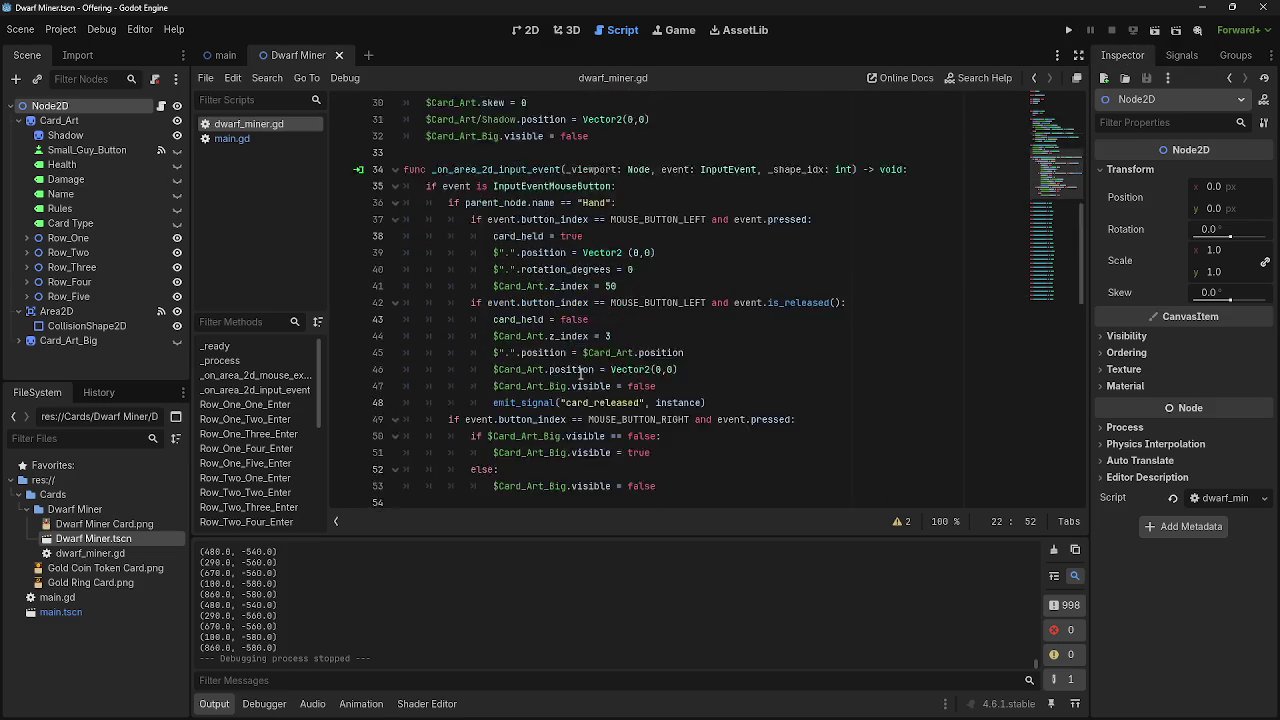
drag(590, 203, 403, 203)
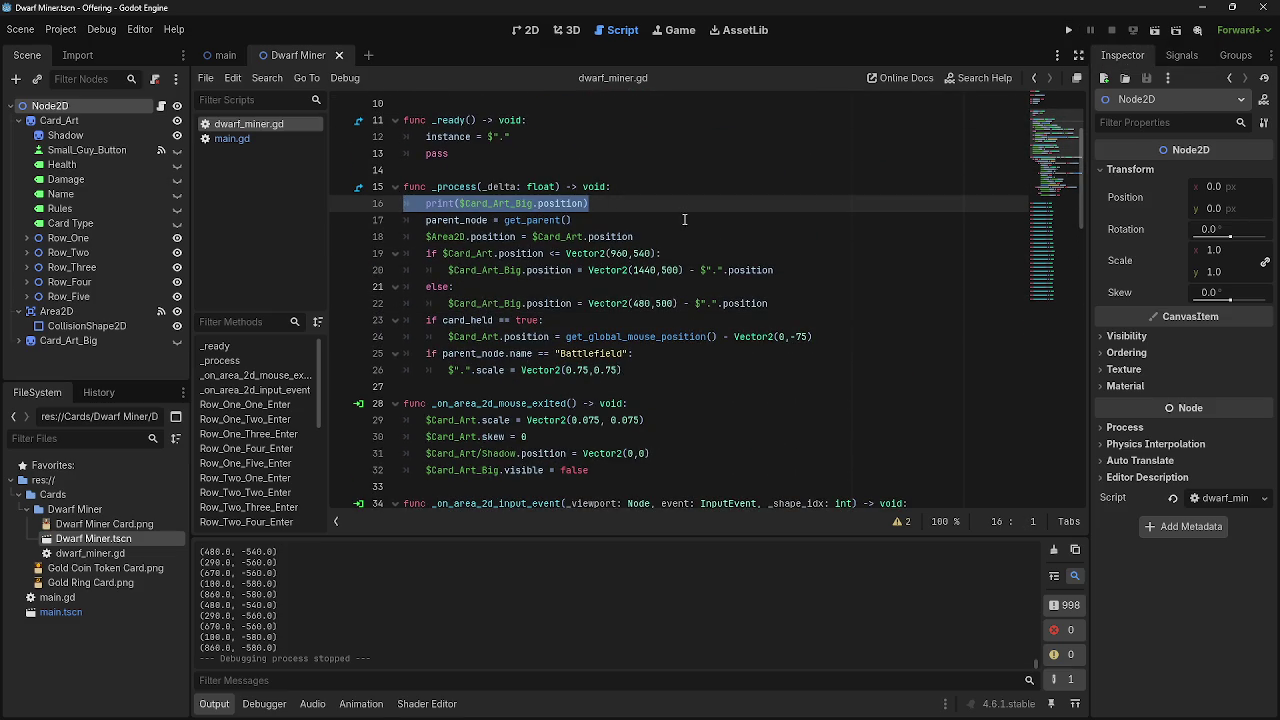
key(BackSpace)
key(BackSpace)
Review the subtracted position expressions on lines 19 and 21, then run the game
scroll(719, 311, up, 3)
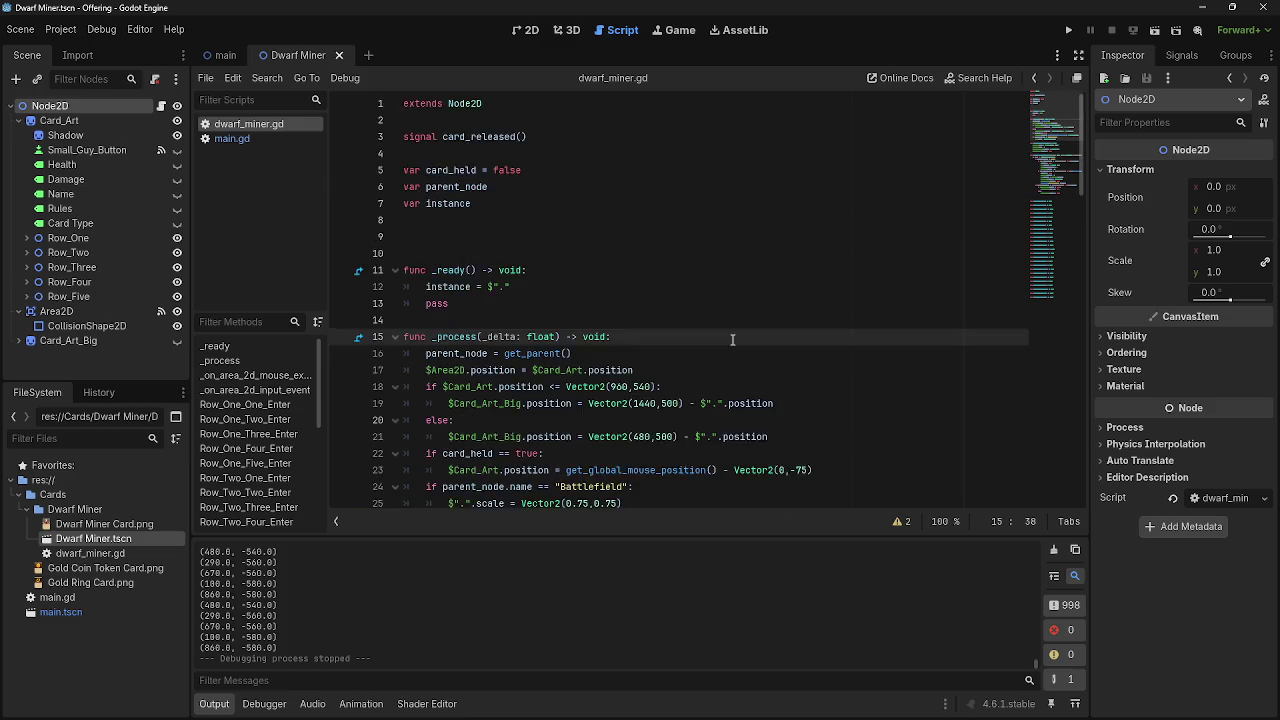
scroll(732, 340, down, 5)
scroll(732, 340, down, 1)
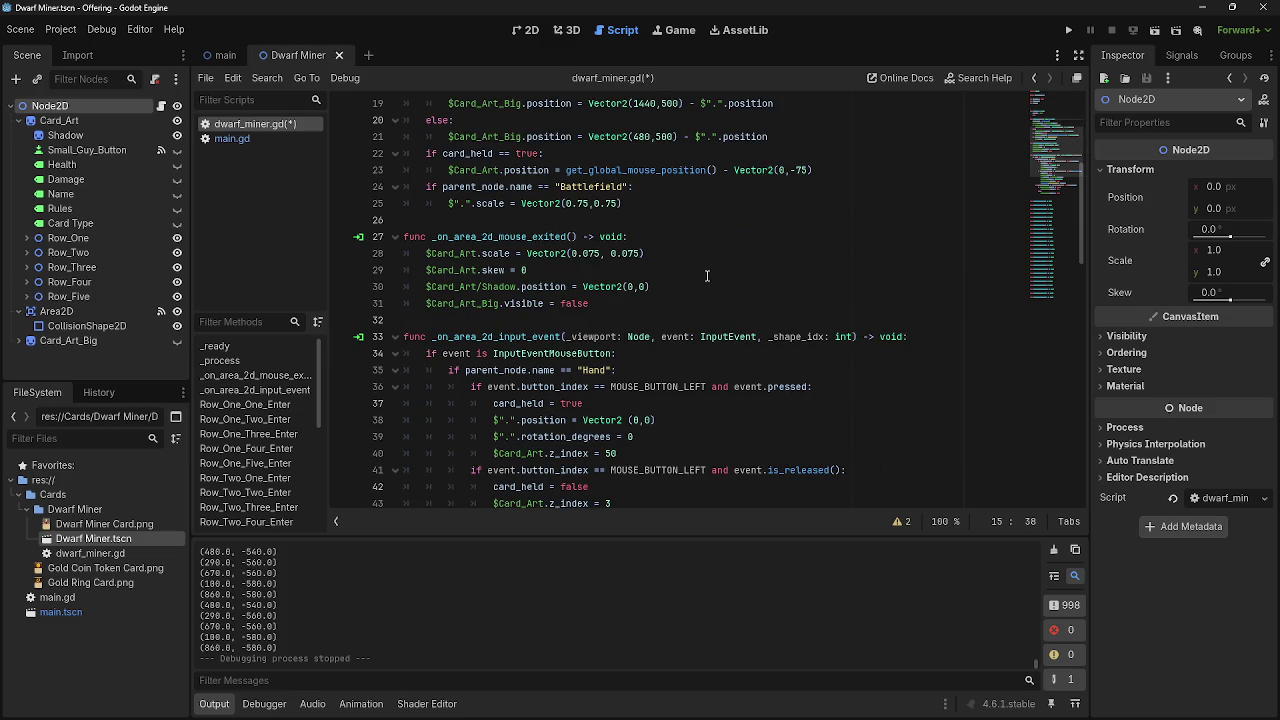
scroll(707, 276, up, 2)
click(790, 237)
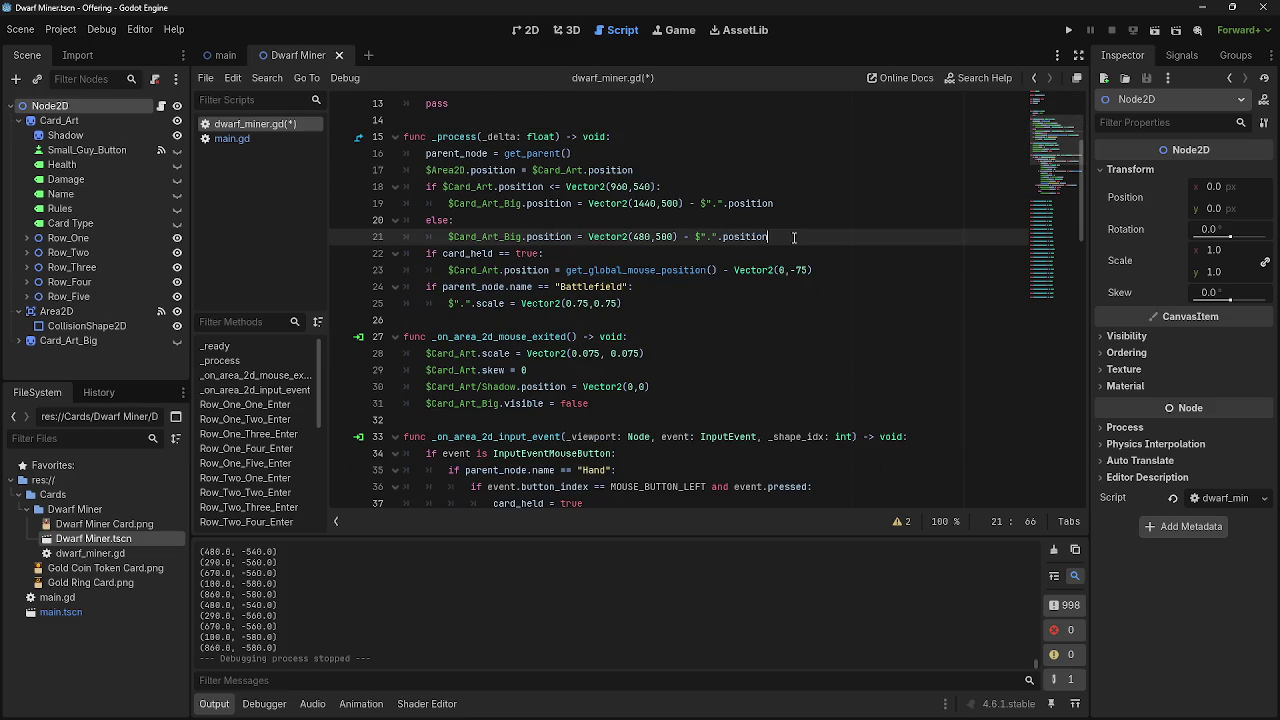
mouse_move(798, 237)
mouse_down()
mouse_move(679, 237)
mouse_move(697, 237)
mouse_up()
click(697, 237)
drag(680, 204, 705, 204)
key(shift+End)
key(End)
double_click(742, 237)
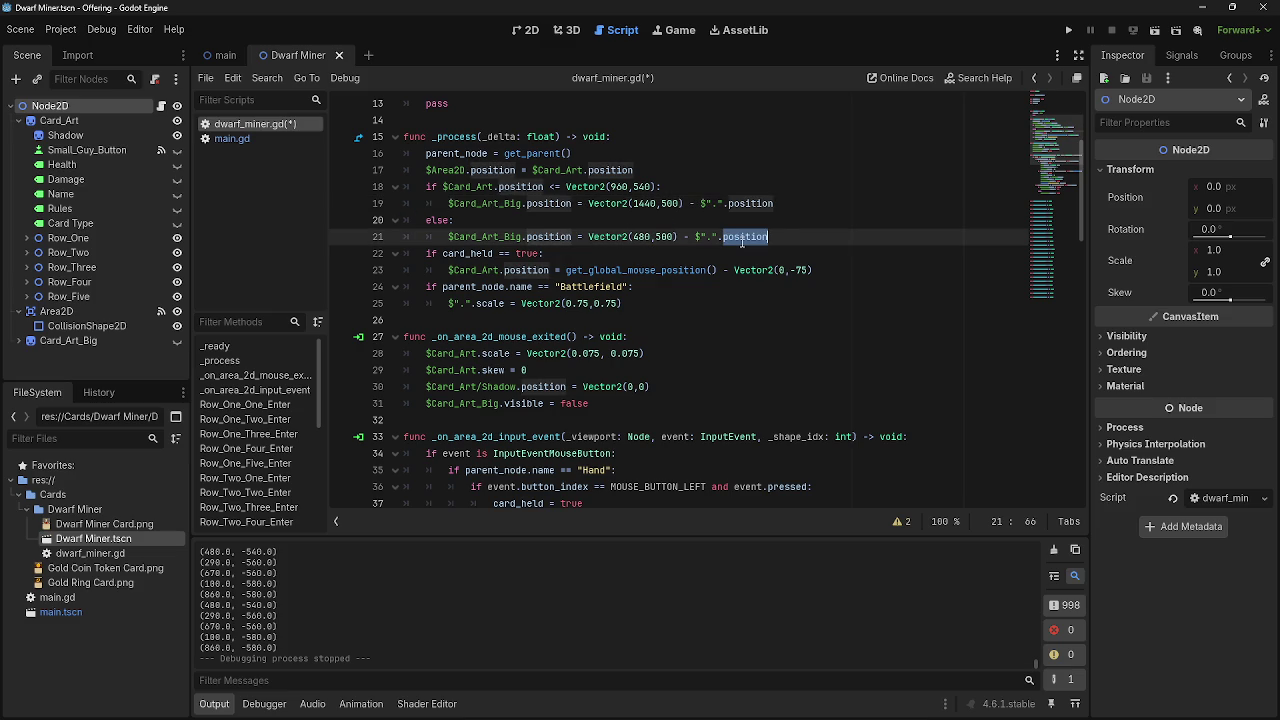
click(1068, 30)
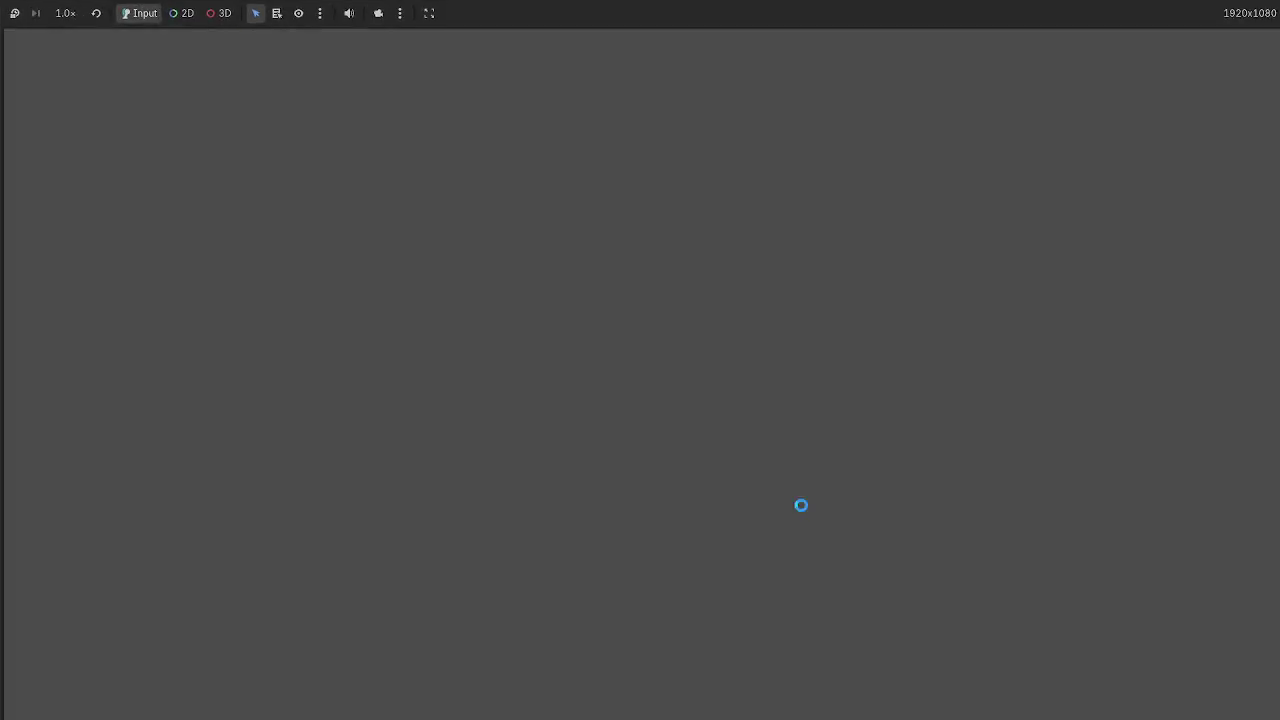
Play a Dwarf Miner card, drag another out and back, check the preview, and stop the game
mouse_move(669, 656)
mouse_down()
mouse_move(686, 492)
mouse_move(900, 428)
mouse_move(883, 405)
mouse_move(572, 399)
mouse_move(838, 413)
mouse_move(614, 400)
mouse_move(674, 403)
mouse_move(644, 404)
mouse_up()
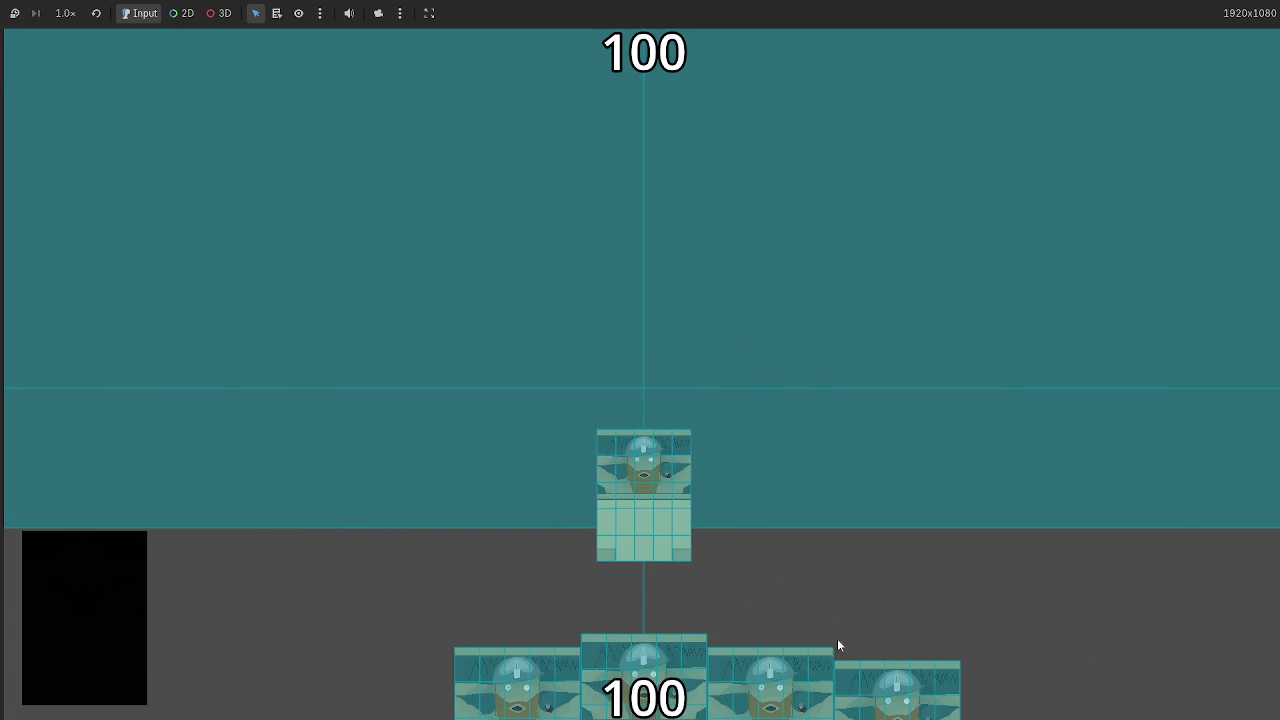
mouse_move(910, 545)
mouse_down()
mouse_move(560, 510)
mouse_move(794, 508)
mouse_move(751, 508)
mouse_up()
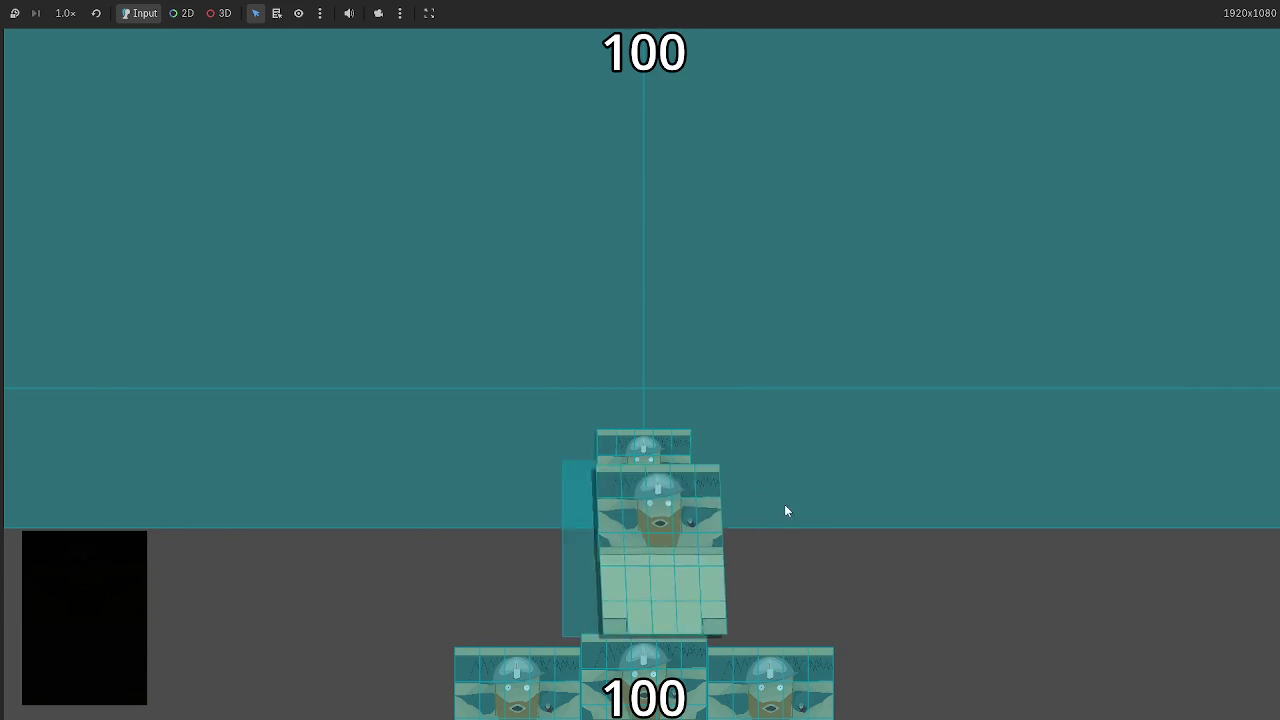
mouse_move(520, 495)
mouse_down()
mouse_move(496, 485)
mouse_move(711, 488)
mouse_move(640, 485)
mouse_move(798, 656)
mouse_up()
mouse_move(806, 674)
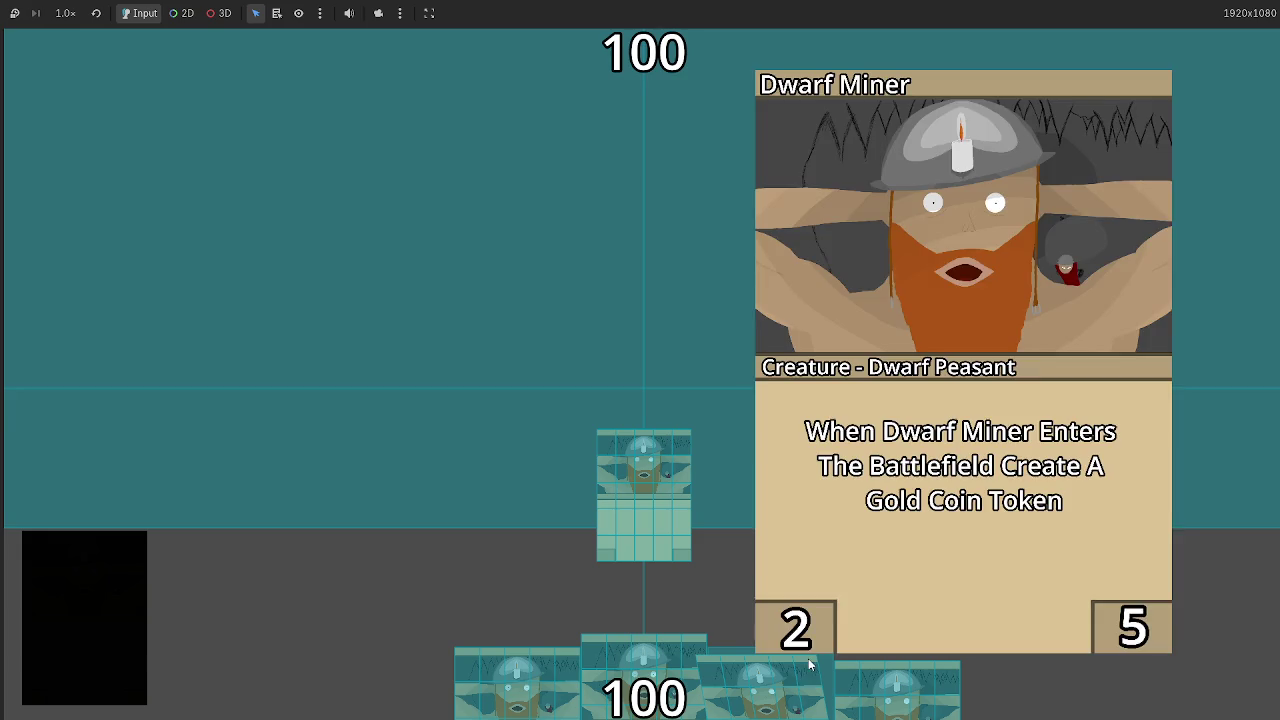
key(F8)
scroll(727, 444, down, 5)
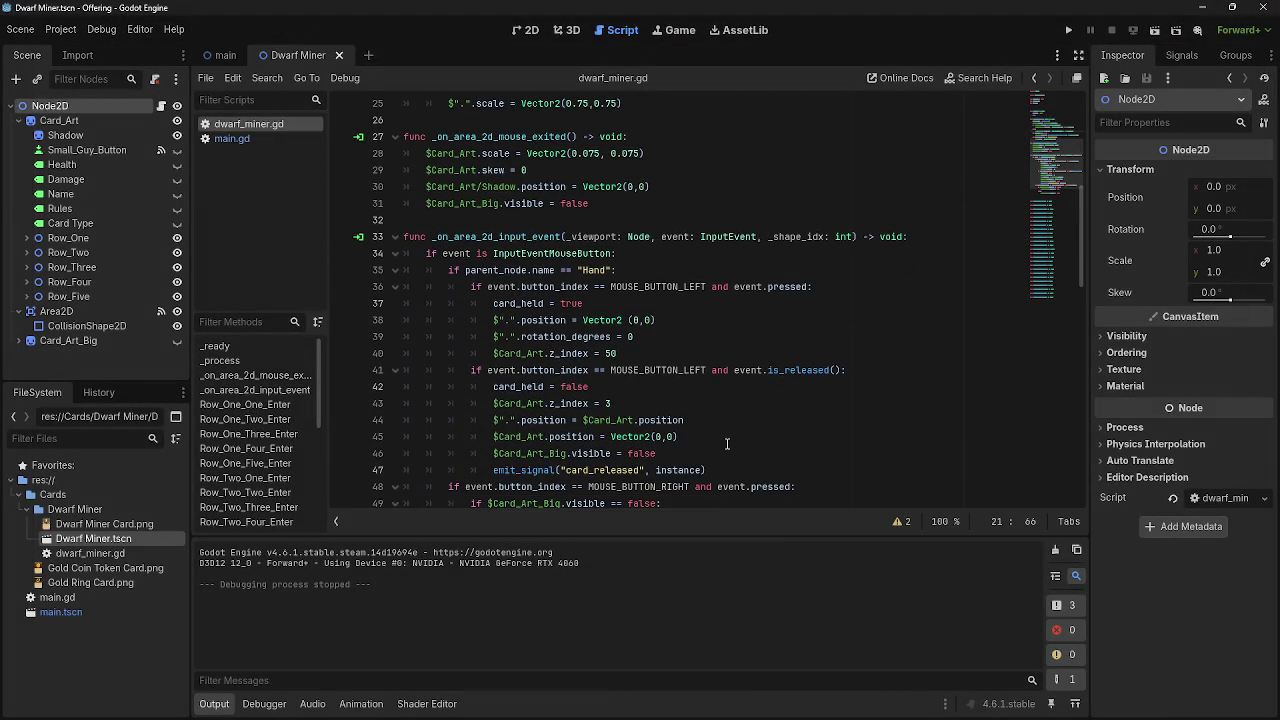
Insert 'or' before the colon ending line 18's $Card_Art.position condition
scroll(727, 444, down, 4)
scroll(727, 444, up, 3)
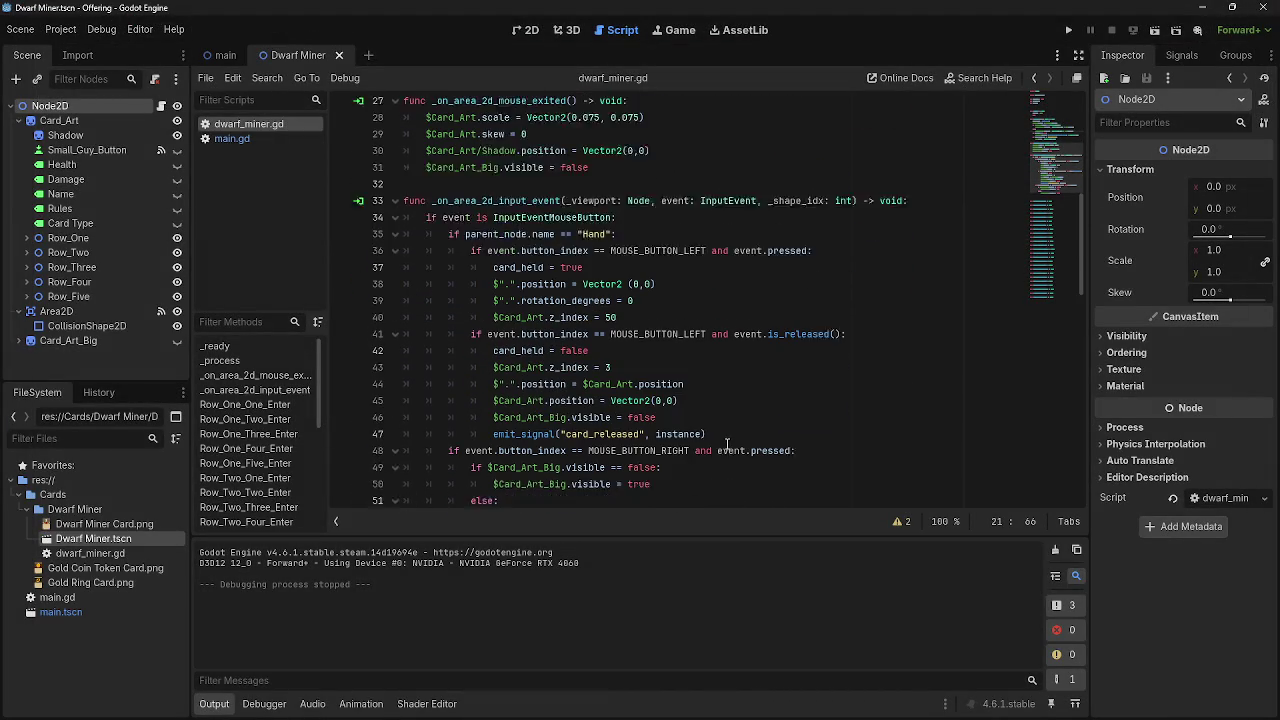
scroll(504, 417, down, 1)
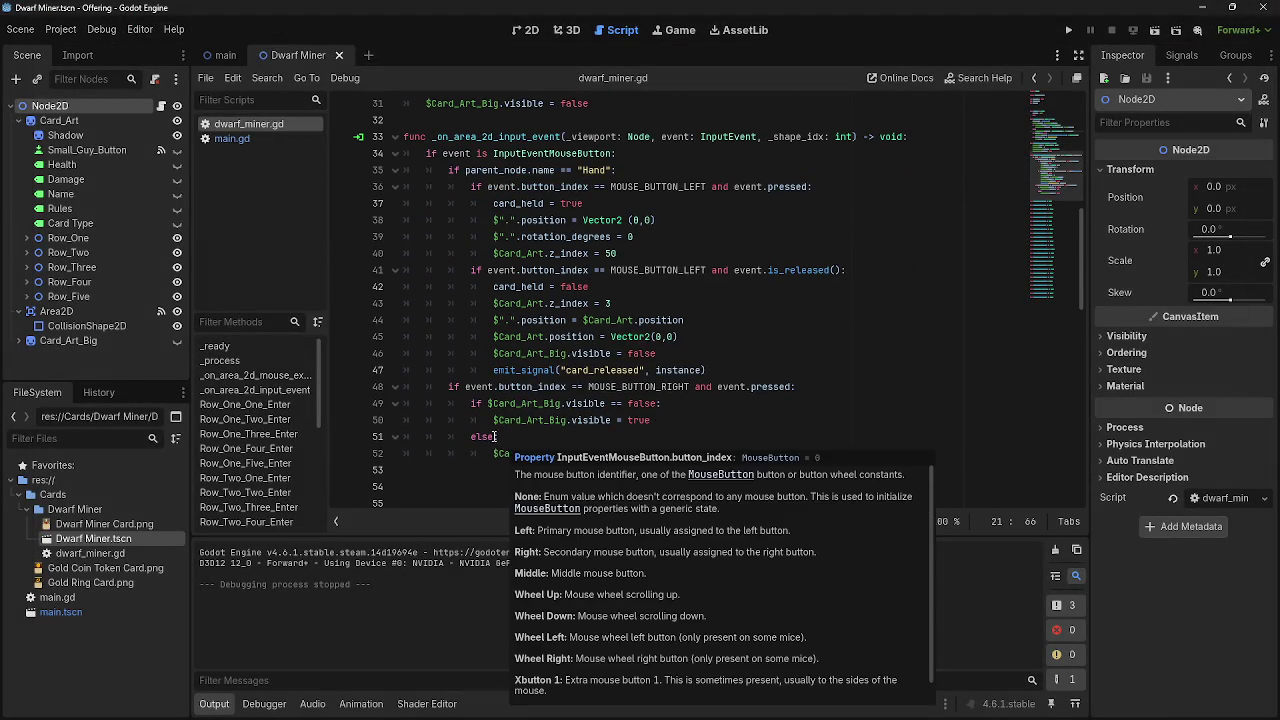
scroll(573, 431, up, 6)
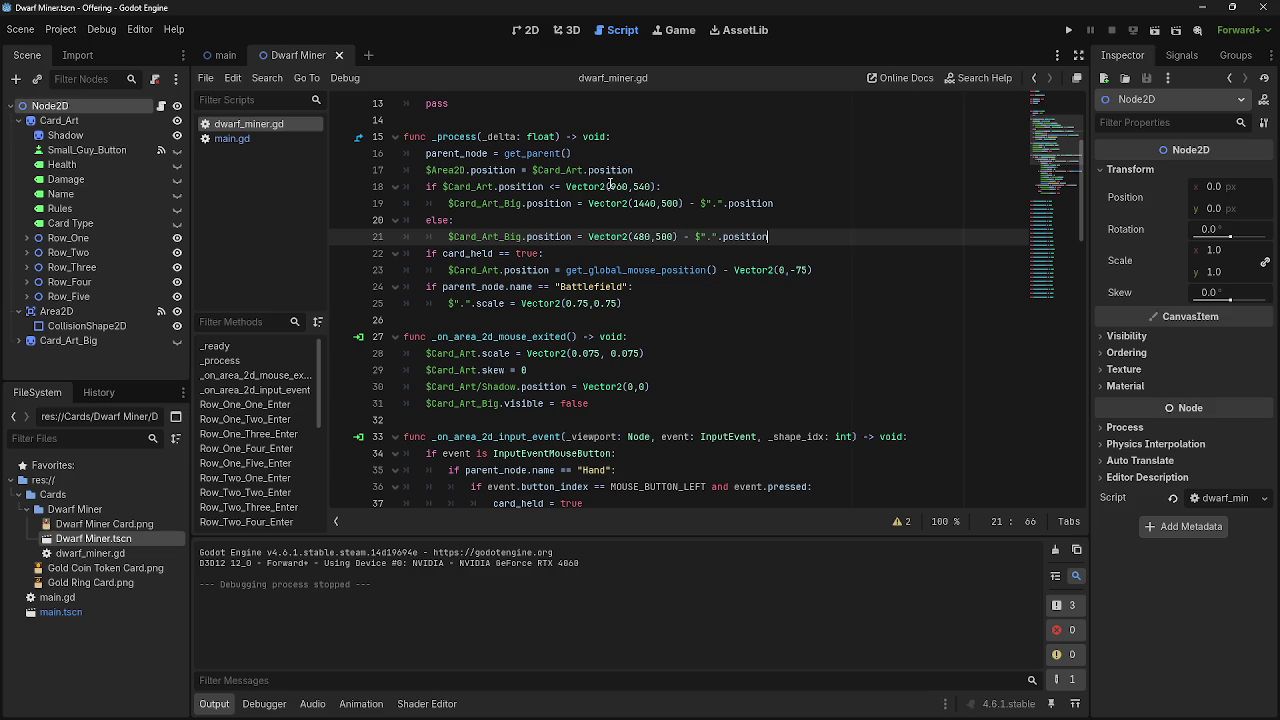
scroll(610, 185, up, 1)
double_click(490, 236)
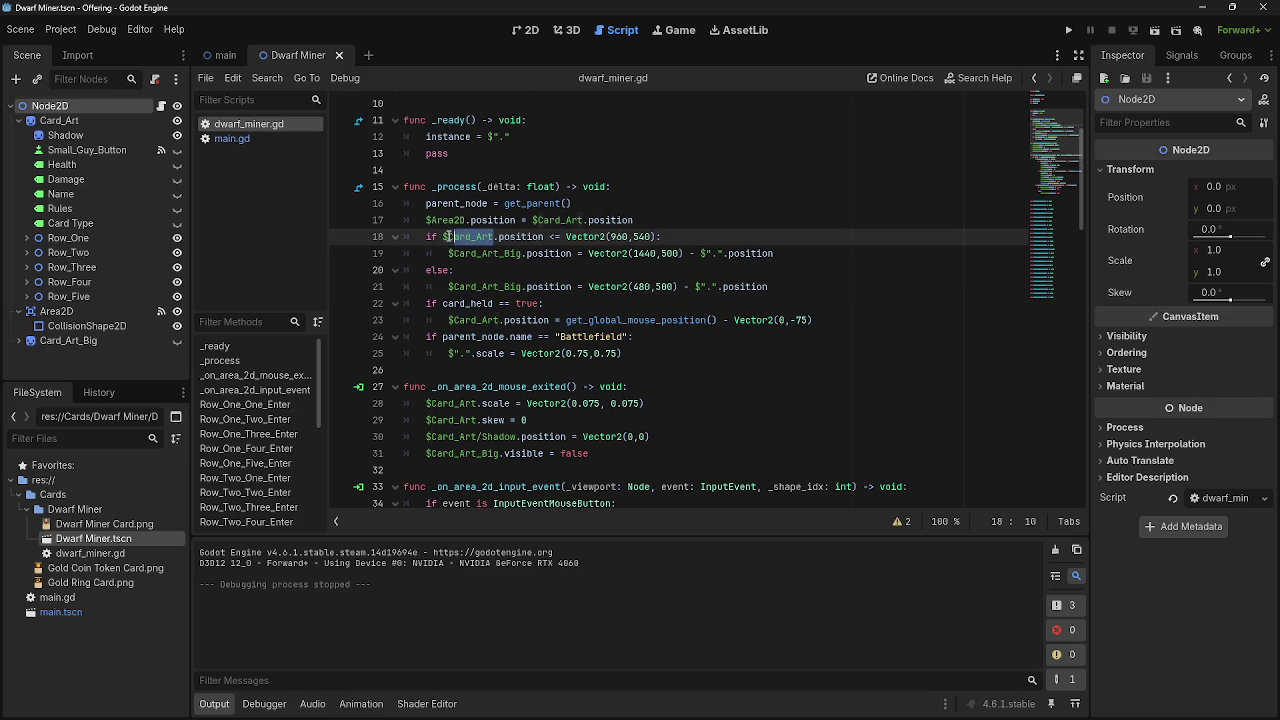
click(544, 236)
click(655, 237)
text(or)
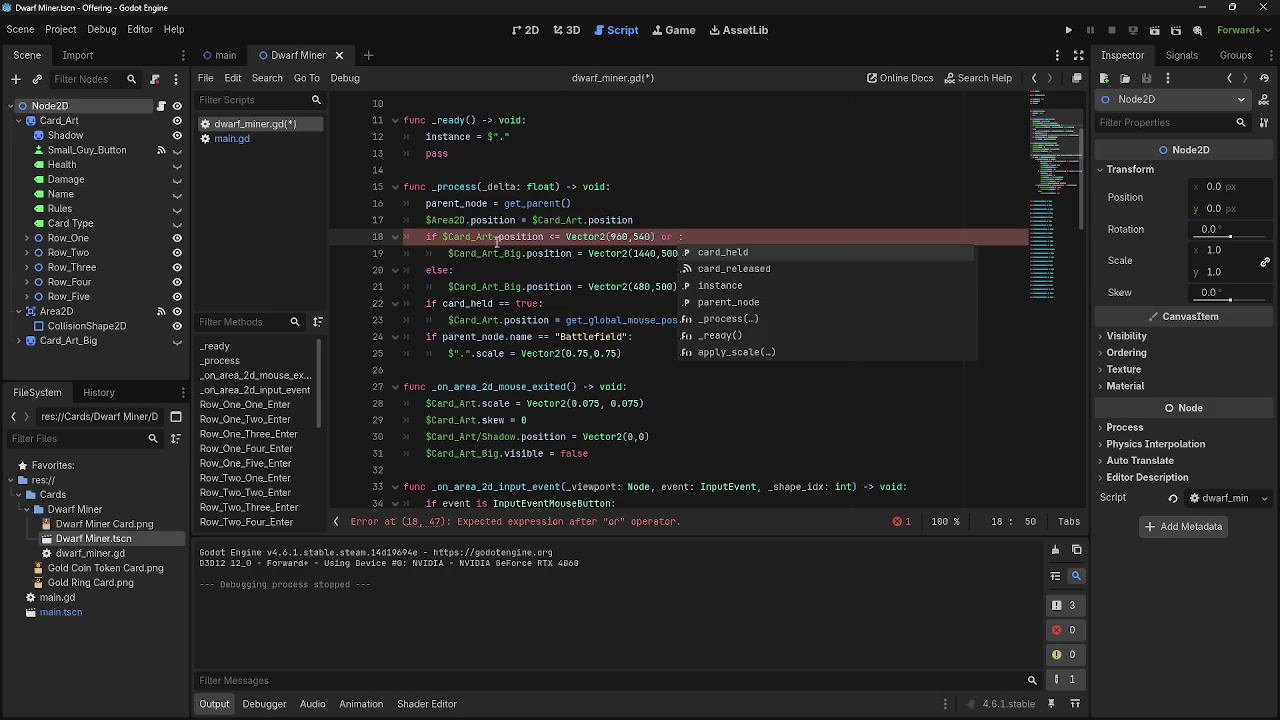
Complete the clause as $".".position <= Vector2(960,540) and run the game
mouse_move(495, 237)
mouse_down()
mouse_move(660, 238)
mouse_move(494, 241)
mouse_up()
key(ctrl+c)
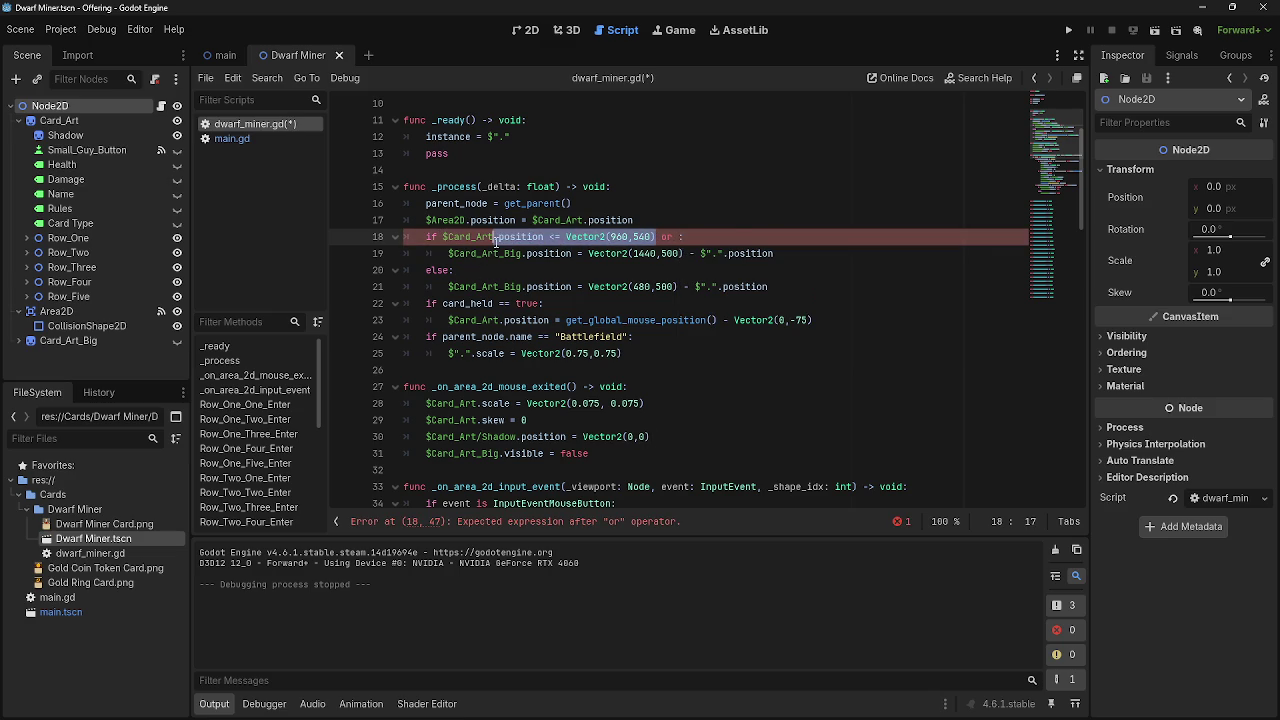
click(678, 237)
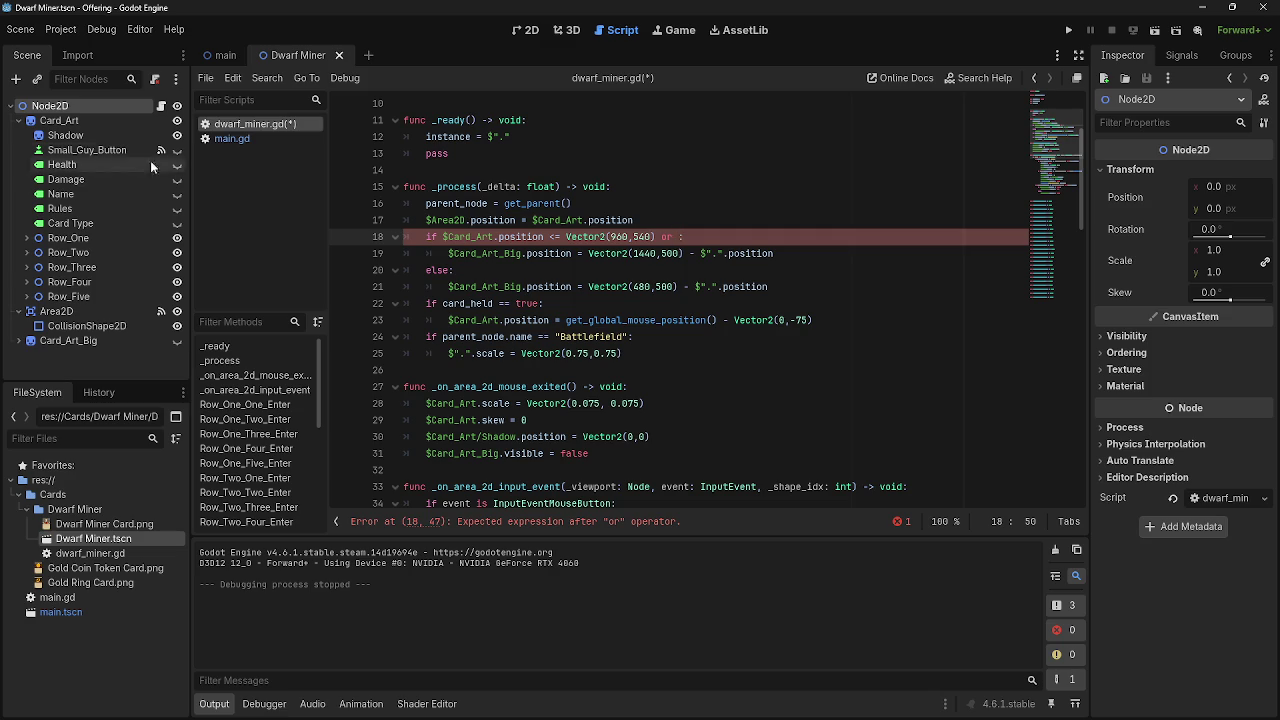
drag(95, 106, 700, 243)
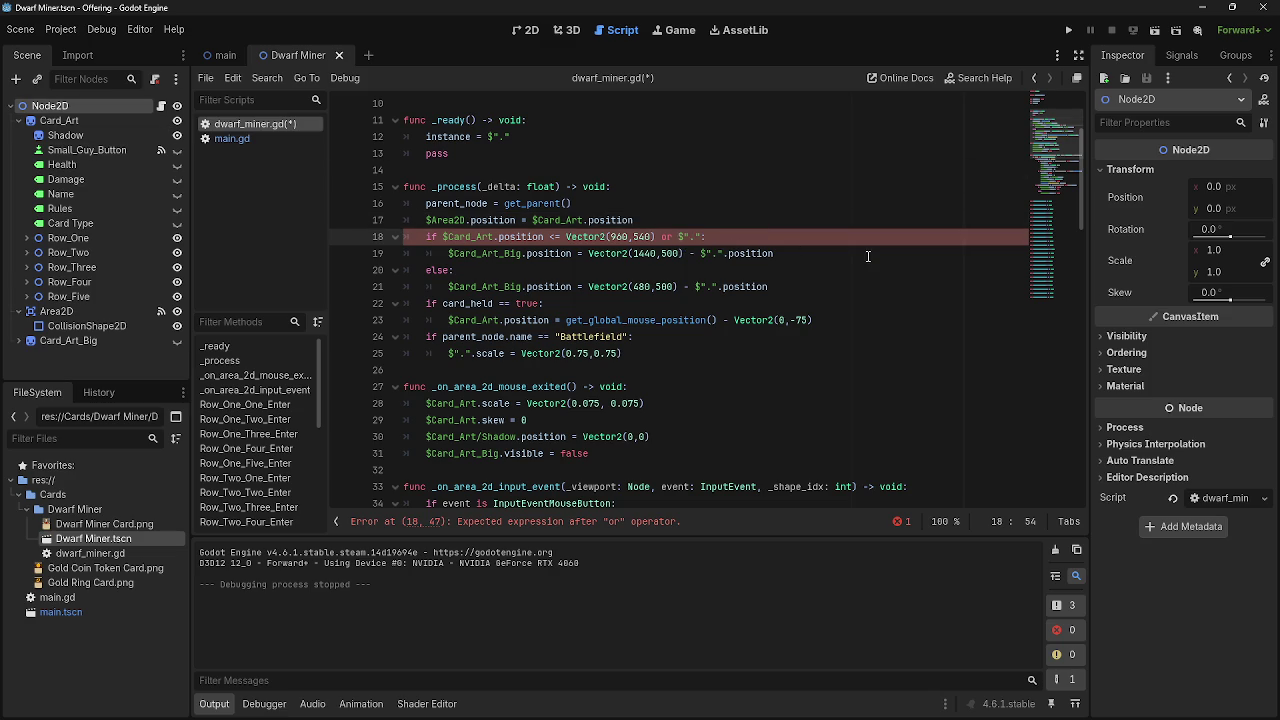
key(ctrl+v)
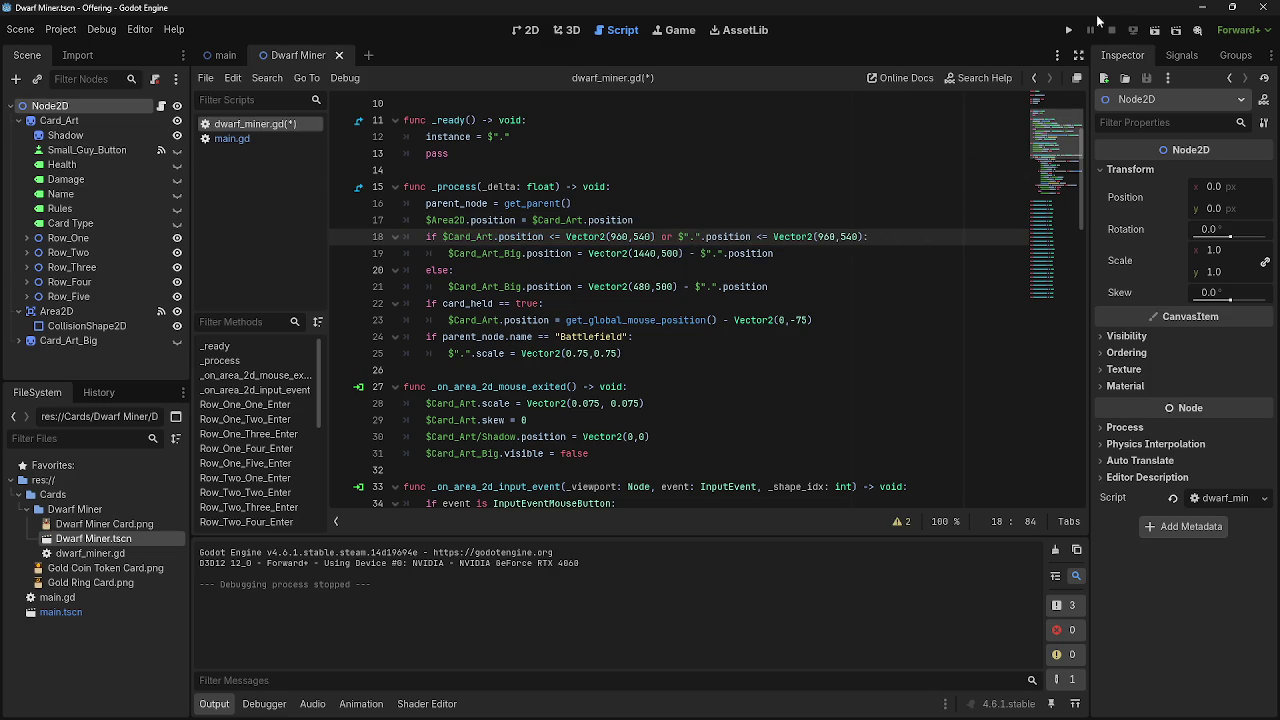
click(1068, 30)
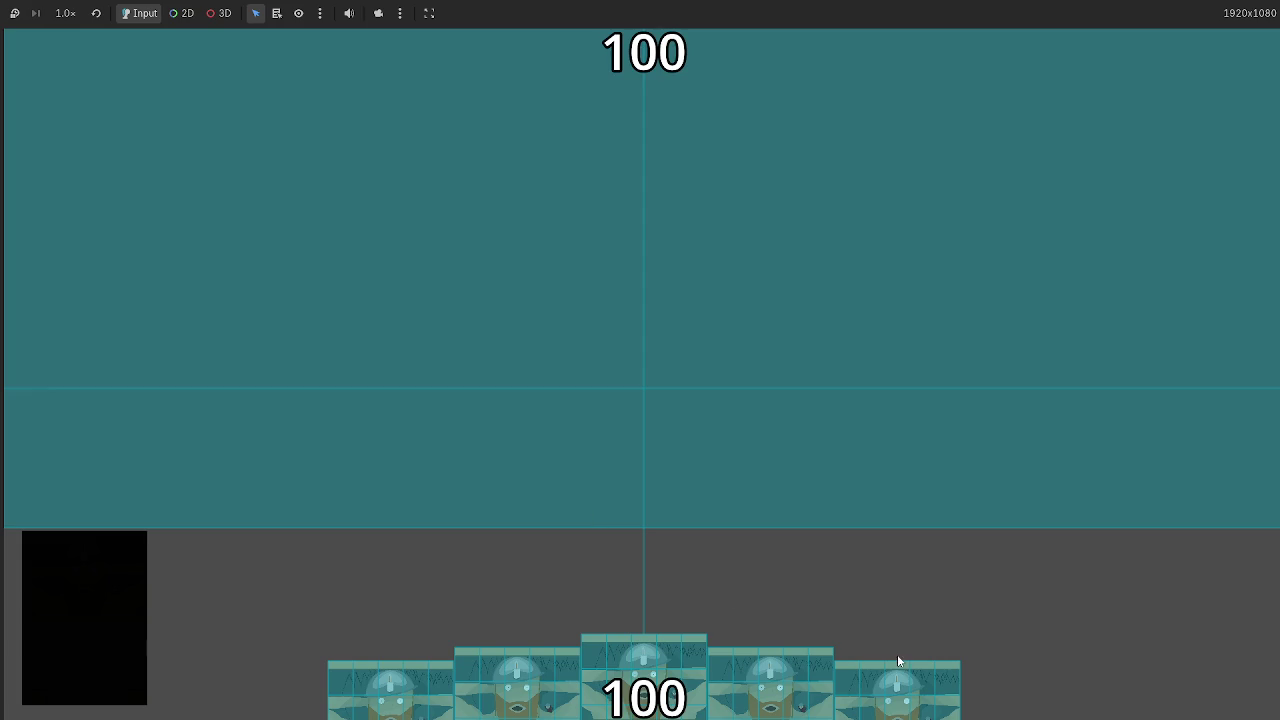
Drag the rightmost and fourth hand cards toward the board, then stop the game with F8
mouse_move(897, 654)
mouse_down()
mouse_move(908, 563)
mouse_move(660, 540)
mouse_move(365, 560)
mouse_up()
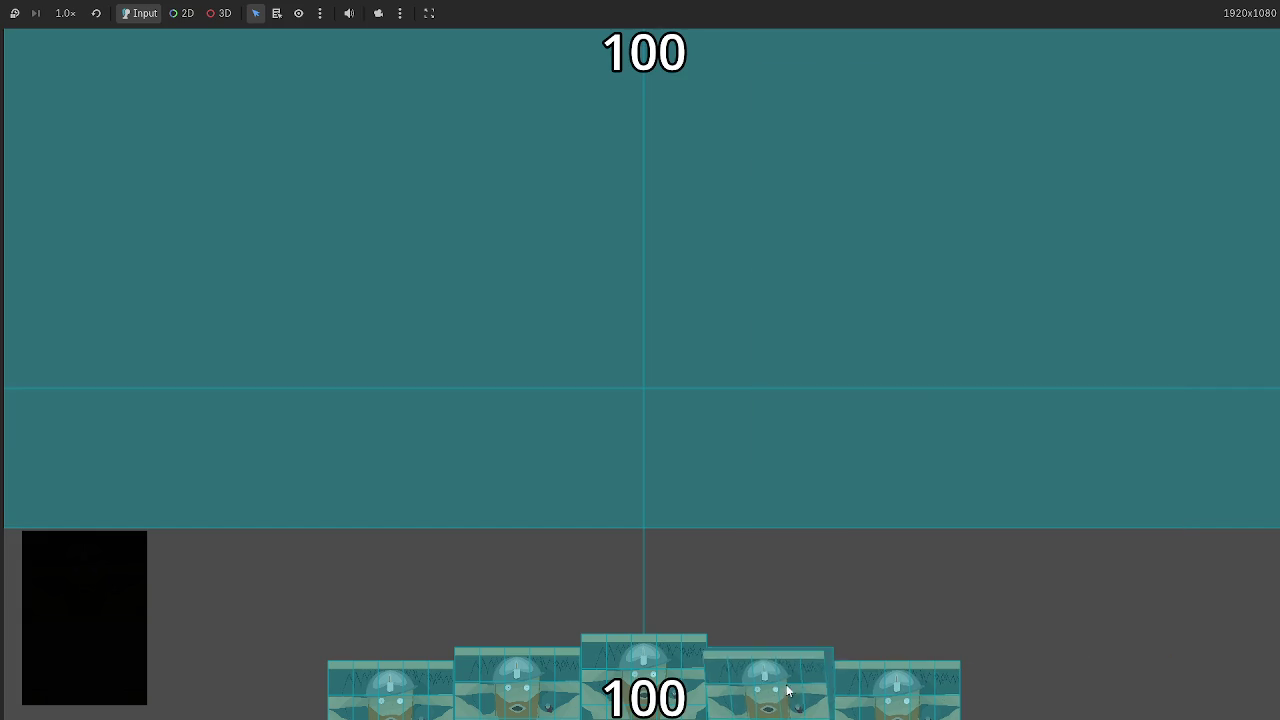
mouse_move(770, 682)
mouse_down()
mouse_move(767, 540)
mouse_move(500, 512)
mouse_move(811, 512)
mouse_move(646, 514)
mouse_up()
key(F8)
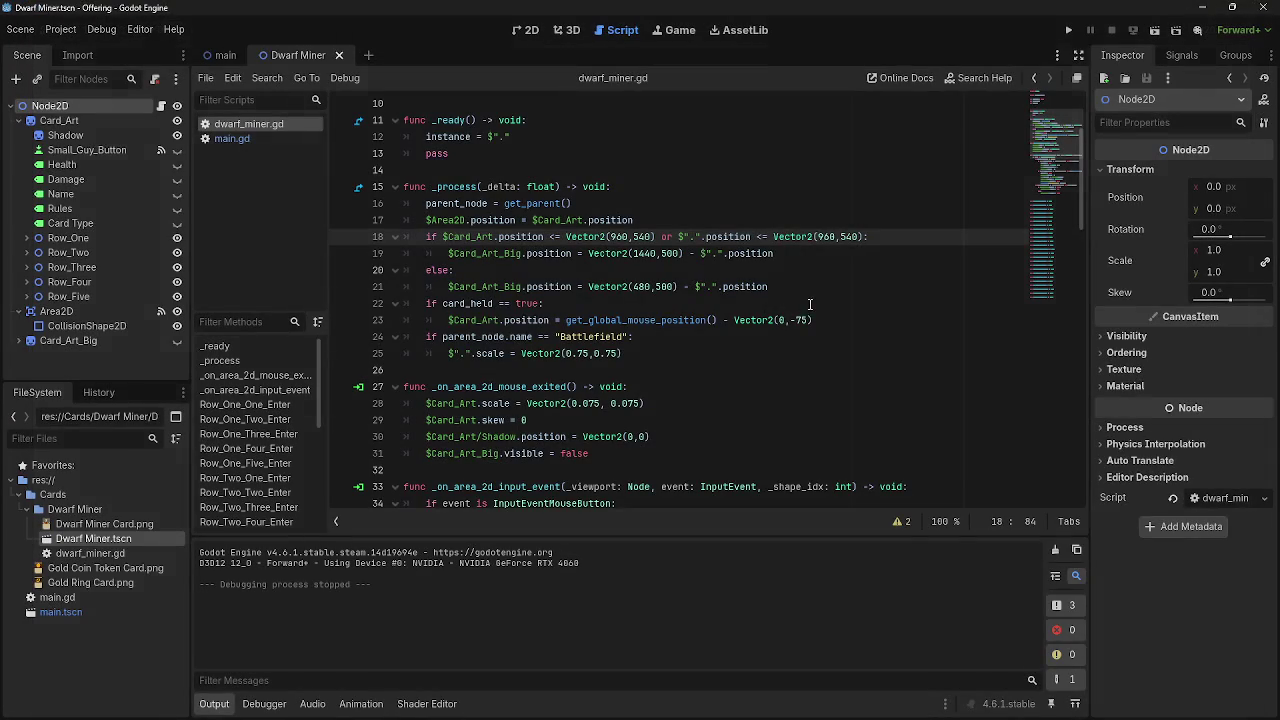
Delete the 'or $".".position' clause from line 18 and restore the closing colon
key(BackSpace)
key(BackSpace)
key(BackSpace)
text(tr)
key(BackSpace)
key(BackSpace)
key(BackSpace)
text(:)
Review line 18's $Card_Art.position <= Vector2(960,540) condition, removing a mistyped 'and or'
click(489, 237)
click(443, 237)
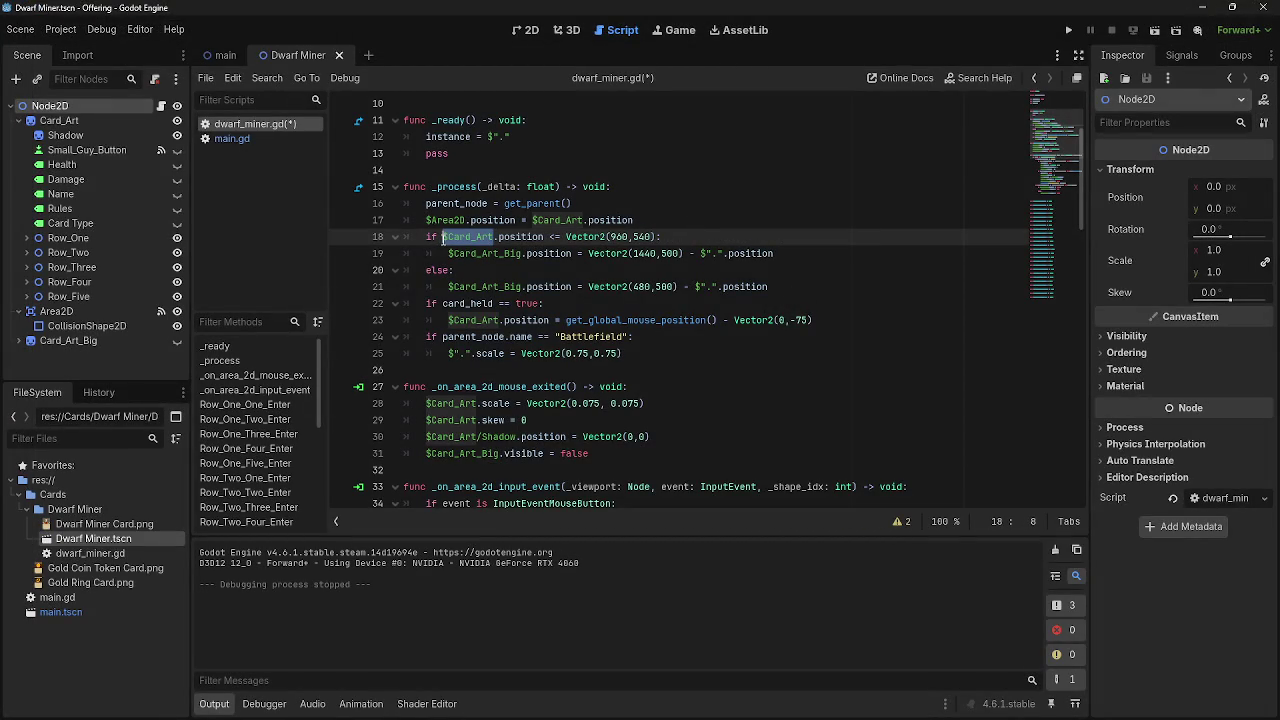
key(Right)
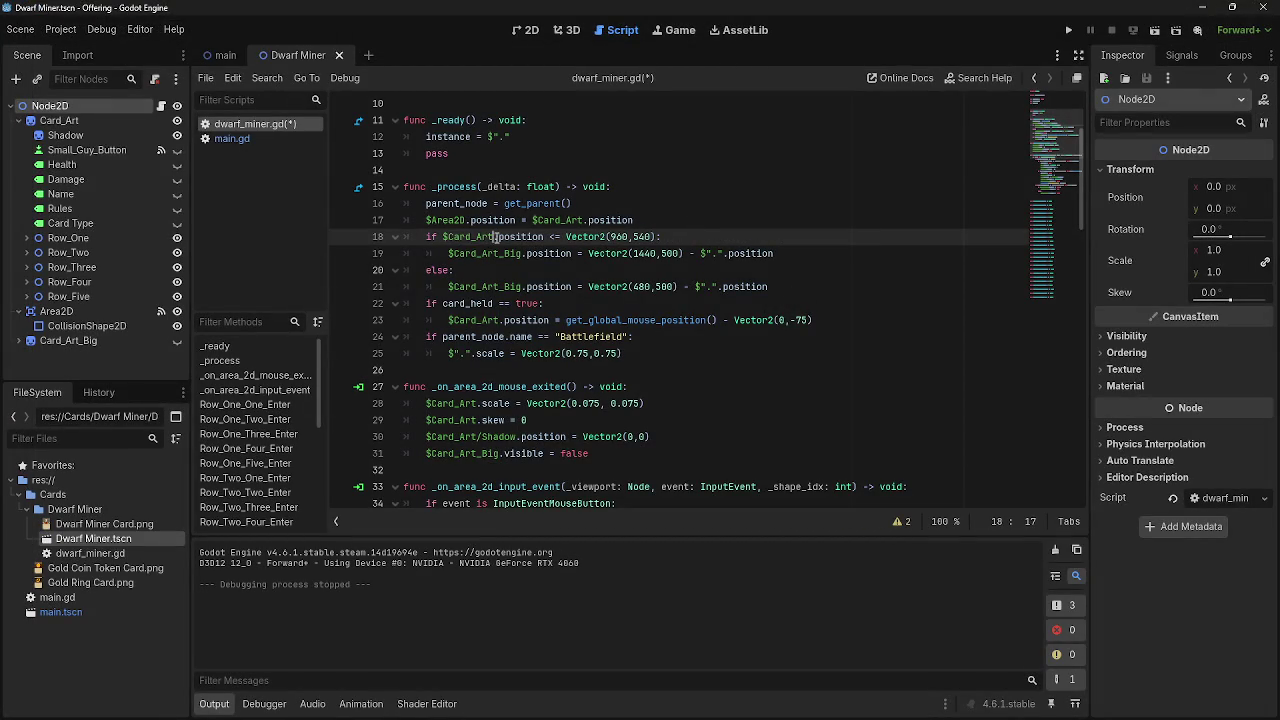
drag(549, 237, 656, 237)
click(658, 237)
text(:)
text(a)
text(nd)
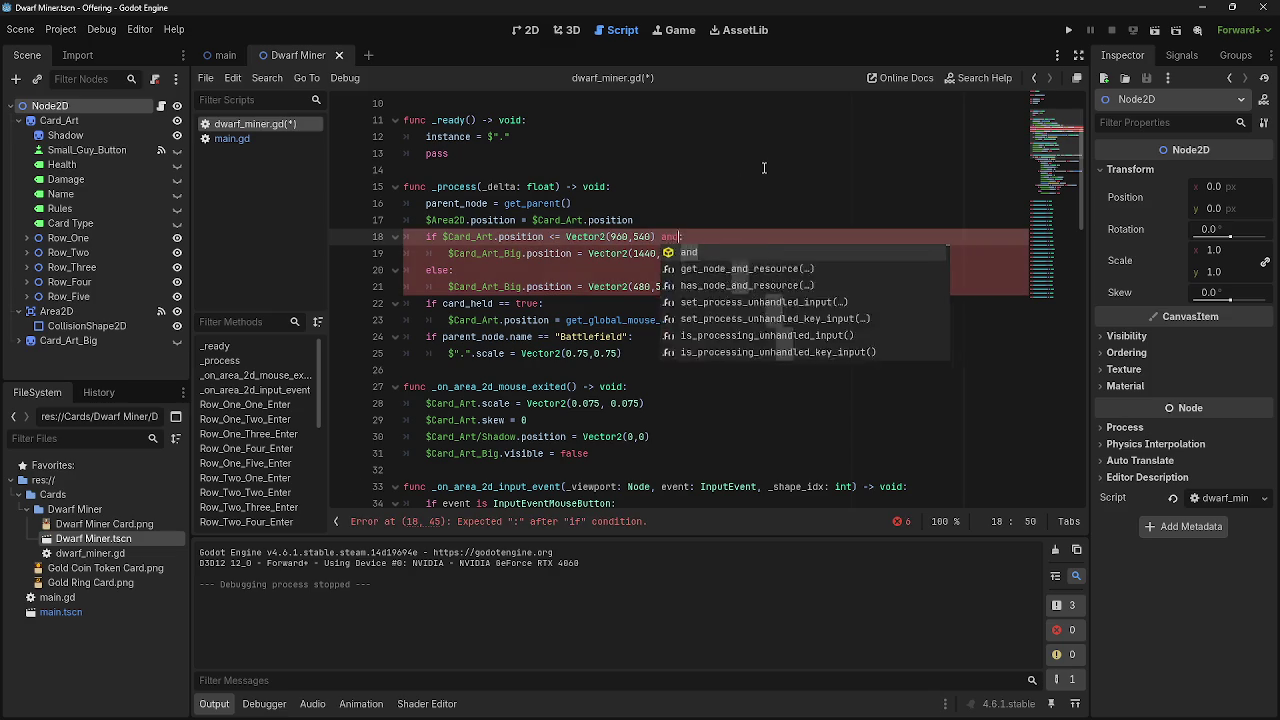
text( or)
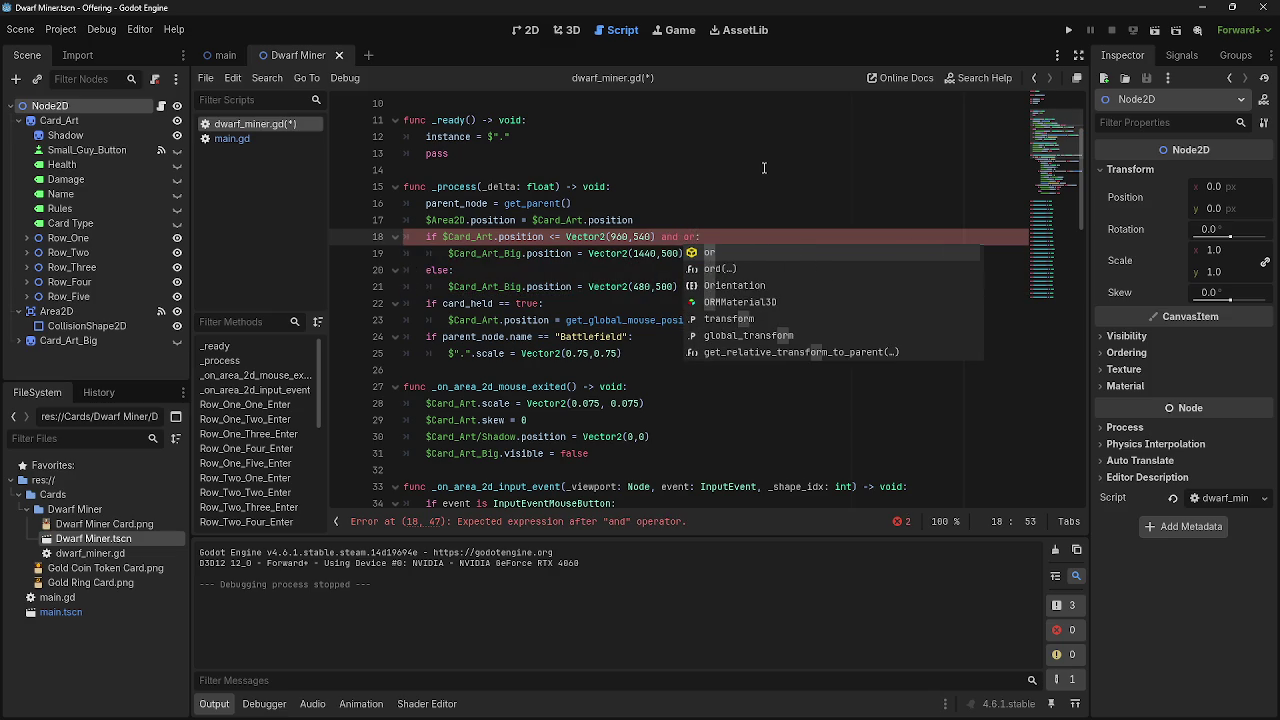
key(BackSpace)
key(BackSpace)
key(BackSpace)
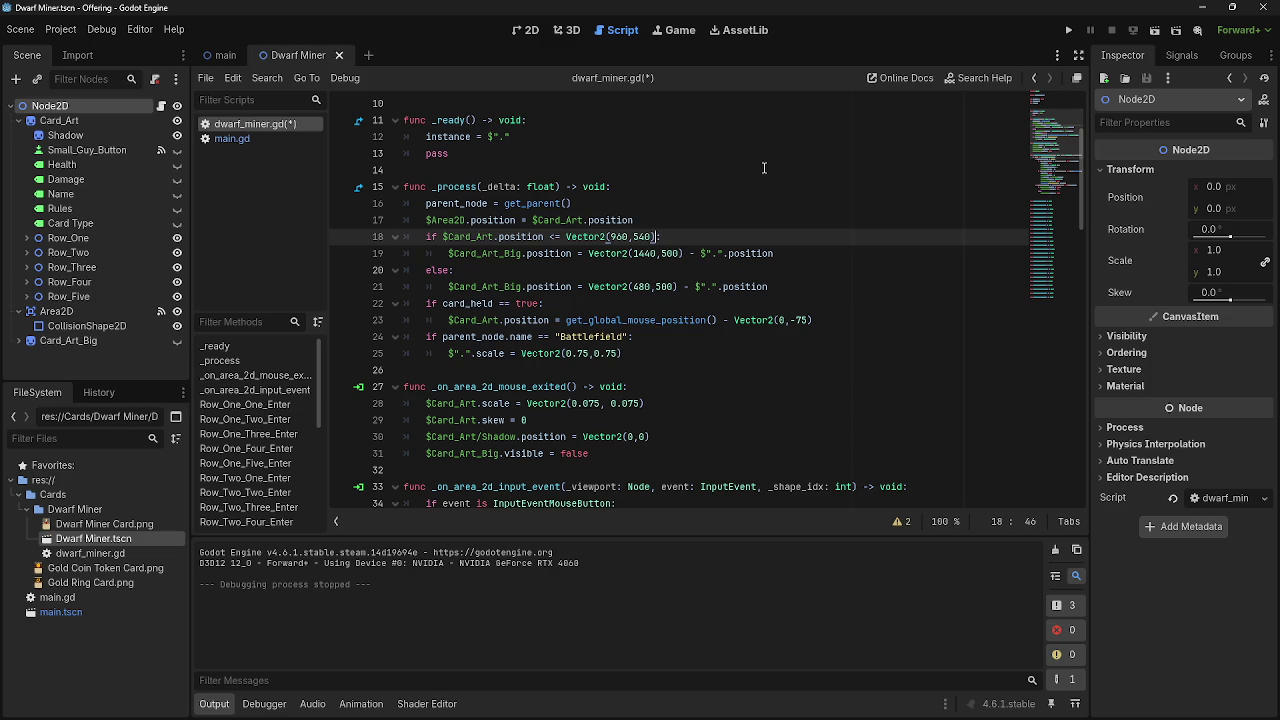
drag(443, 237, 722, 241)
key(Left)
key(shift+End)
key(Right)
scroll(527, 249, down, 8)
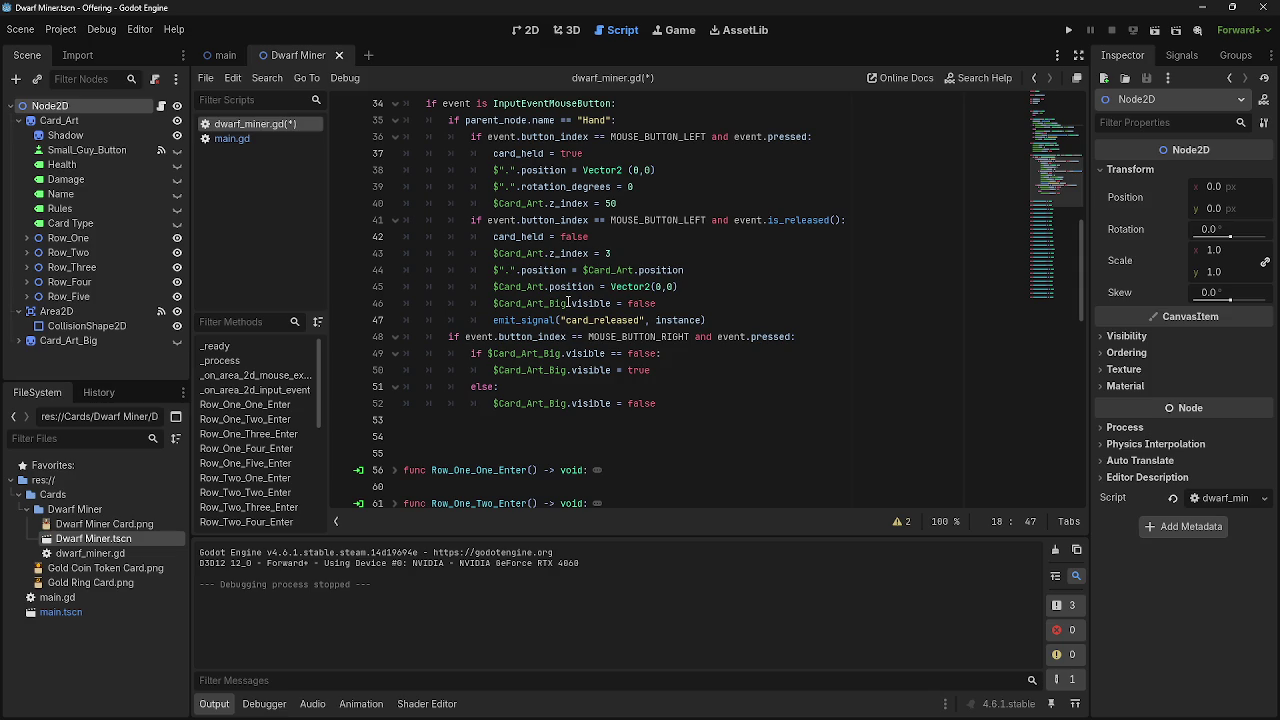
Change $Card_Art.z_index on line 40 from 50 to 25
double_click(511, 286)
scroll(717, 342, up, 5)
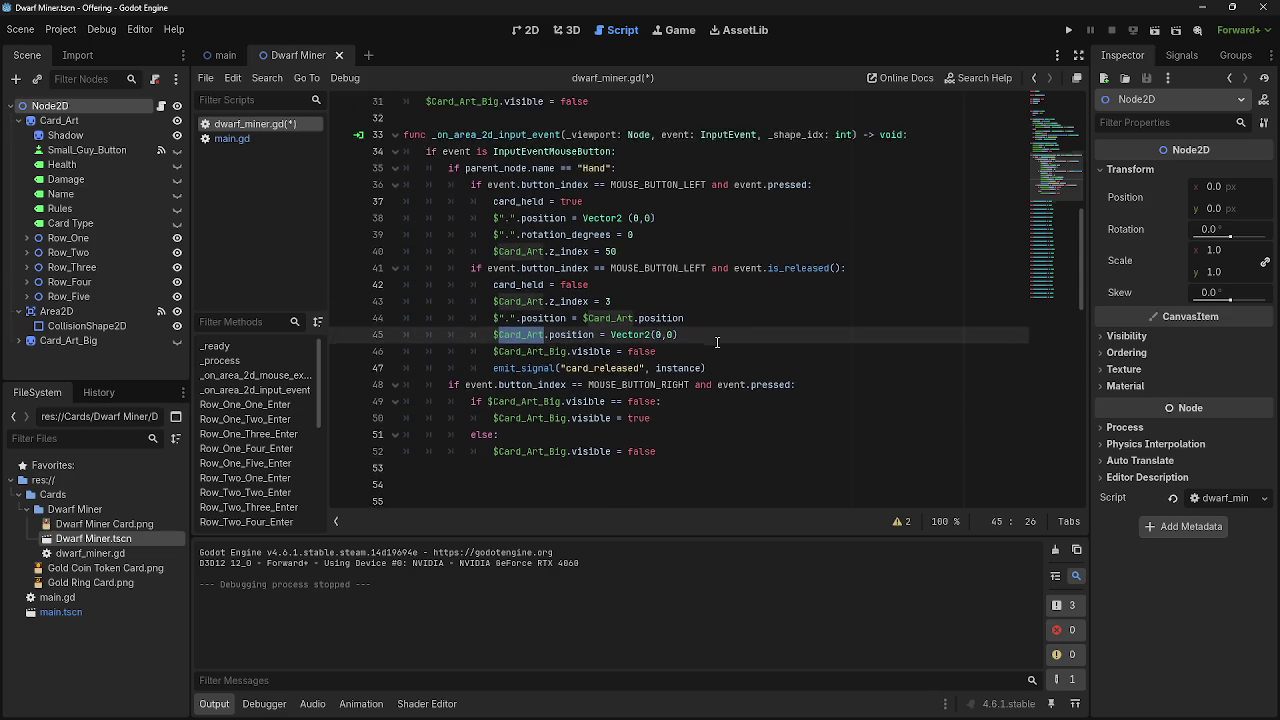
scroll(717, 342, up, 2)
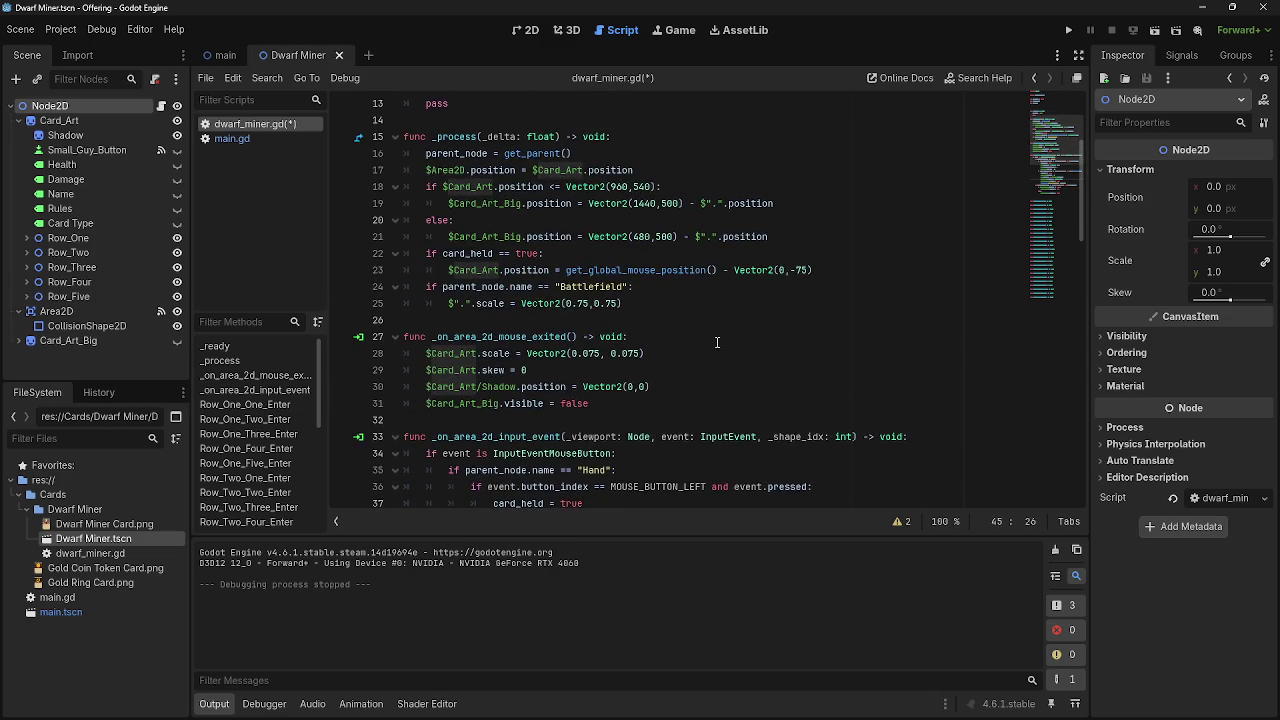
scroll(717, 342, up, 2)
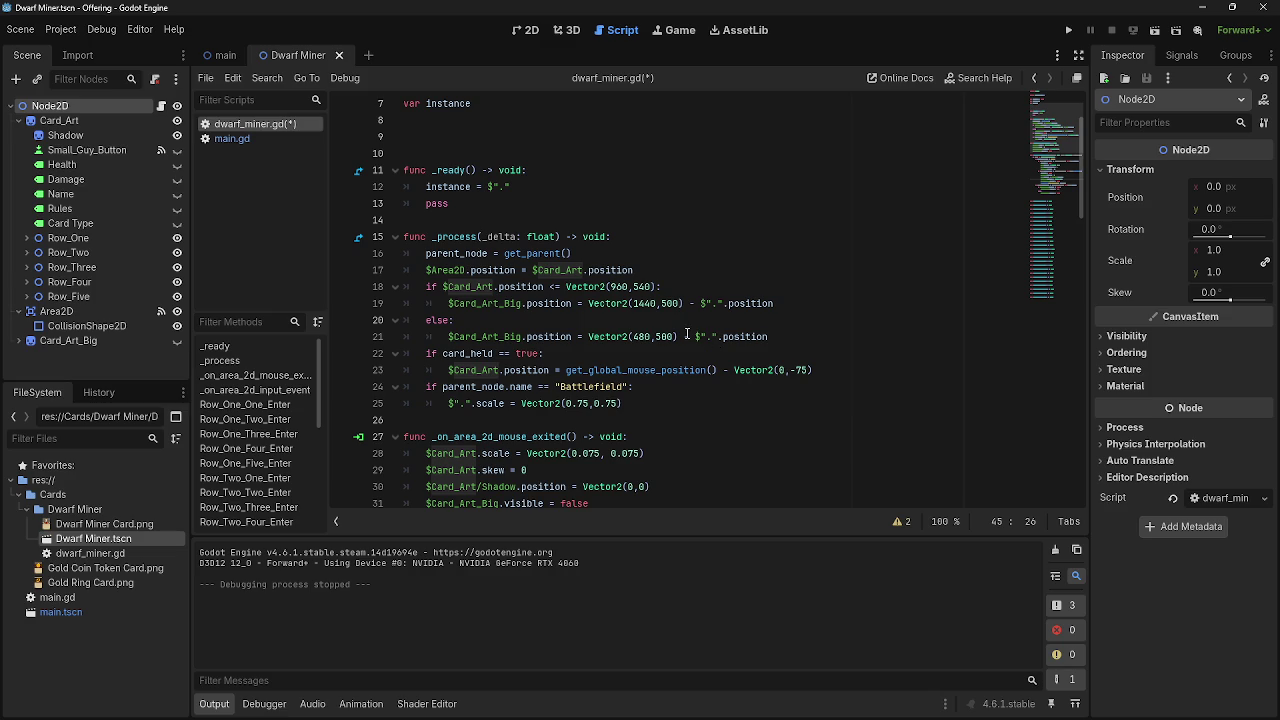
scroll(687, 334, down, 8)
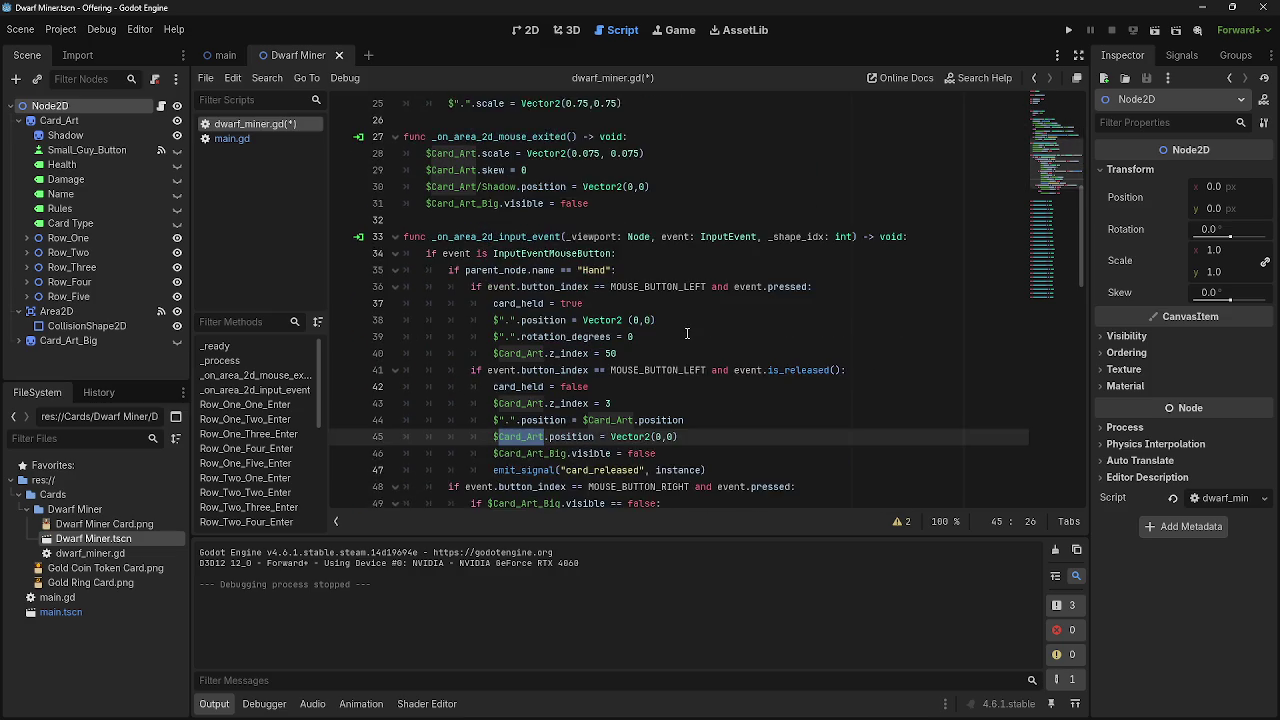
scroll(687, 334, up, 1)
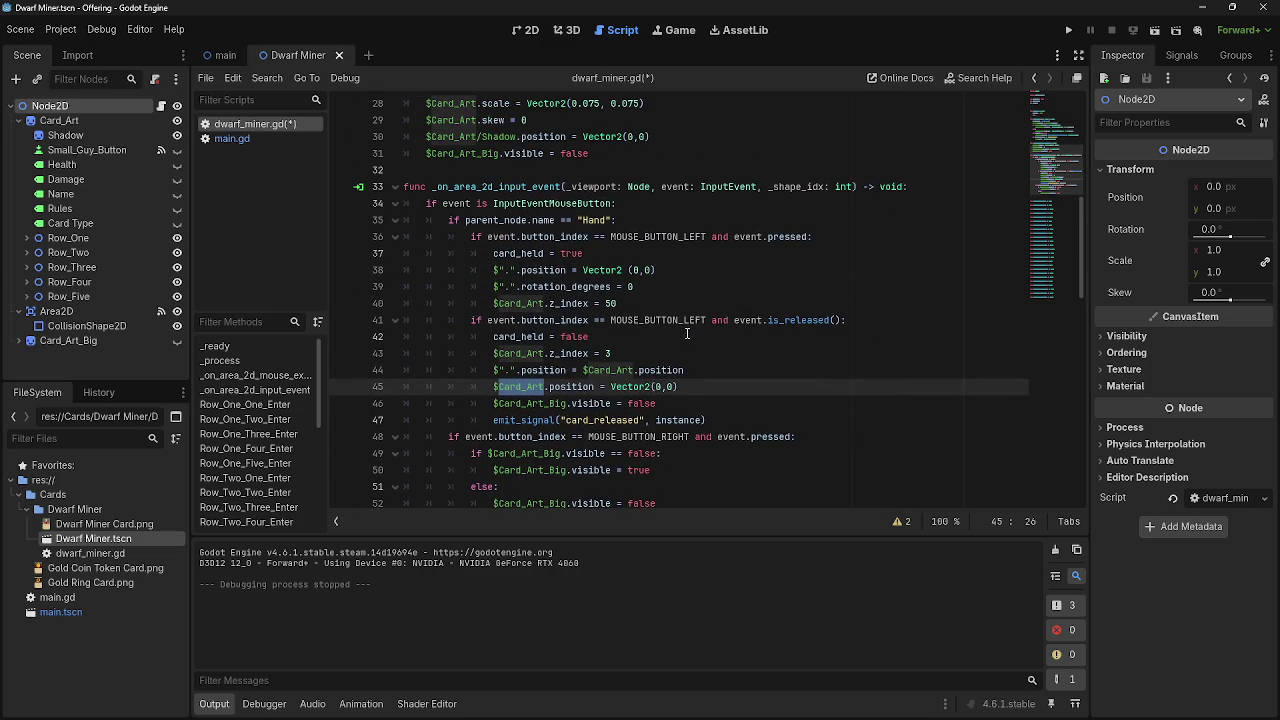
click(610, 303)
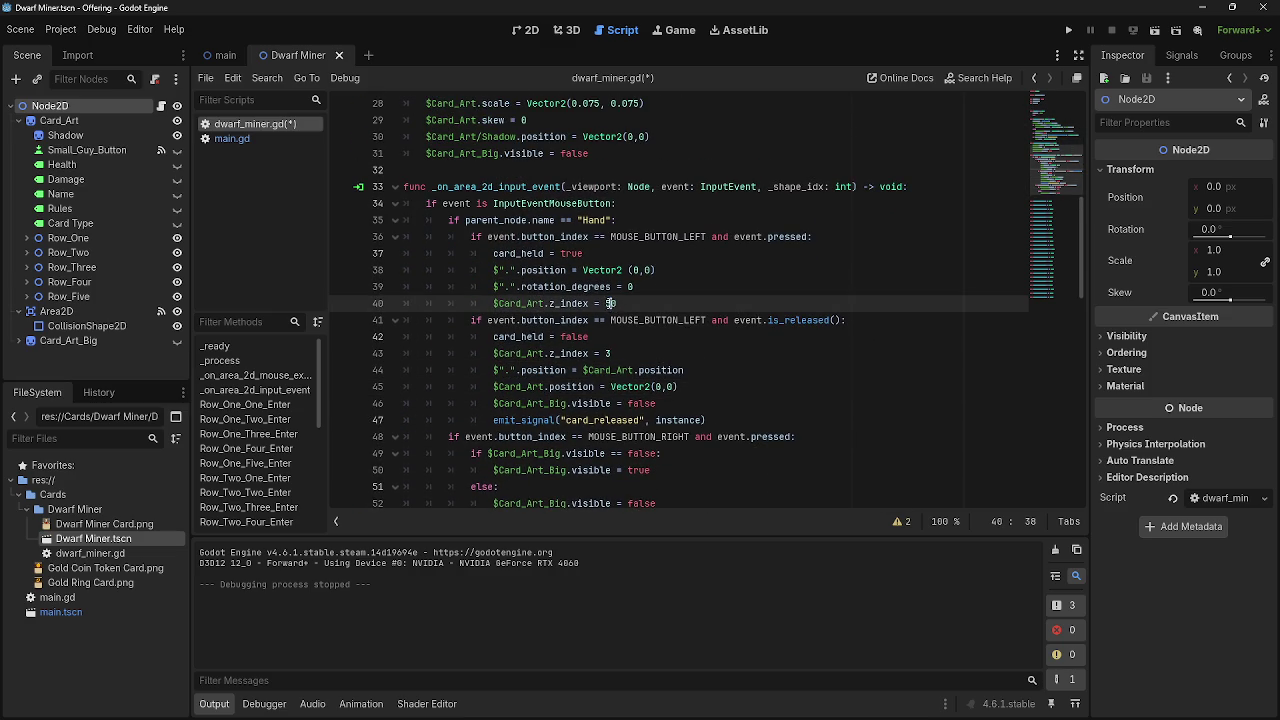
key(Delete)
key(Delete)
text(25)
Check the other Card_Art z_index uses and run the game to test the change
double_click(517, 303)
double_click(578, 303)
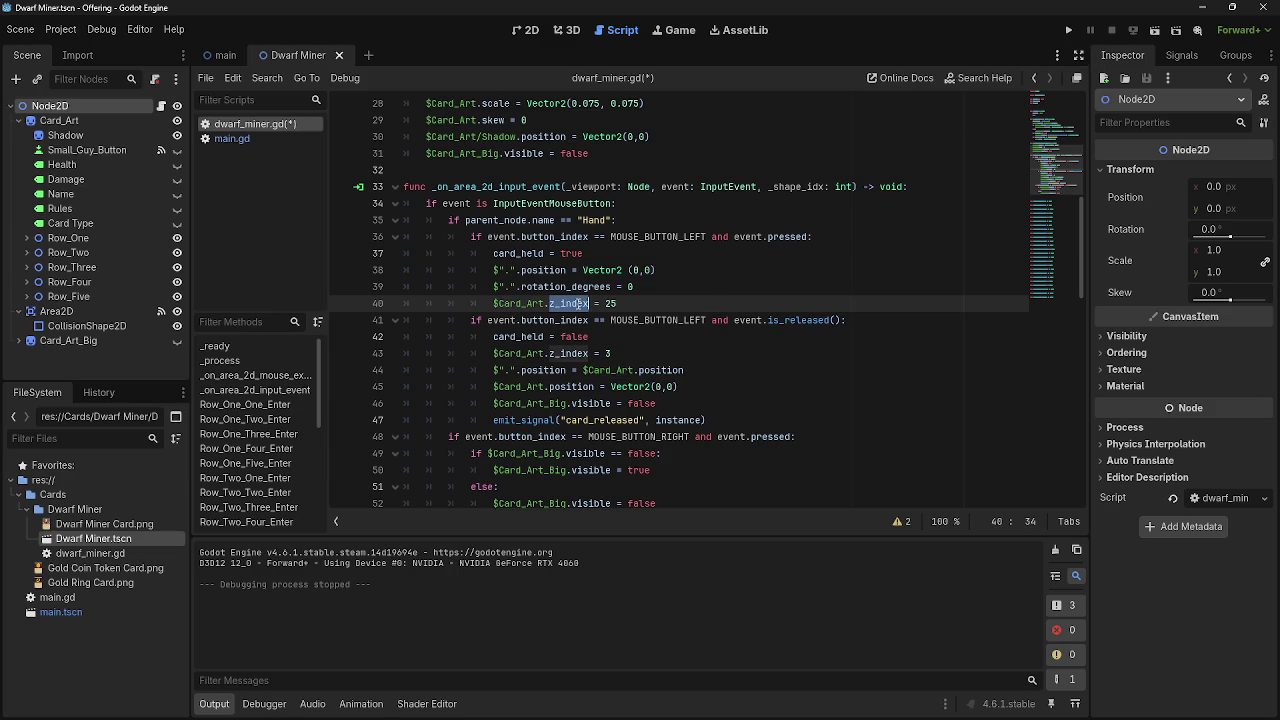
double_click(517, 303)
scroll(517, 303, up, 5)
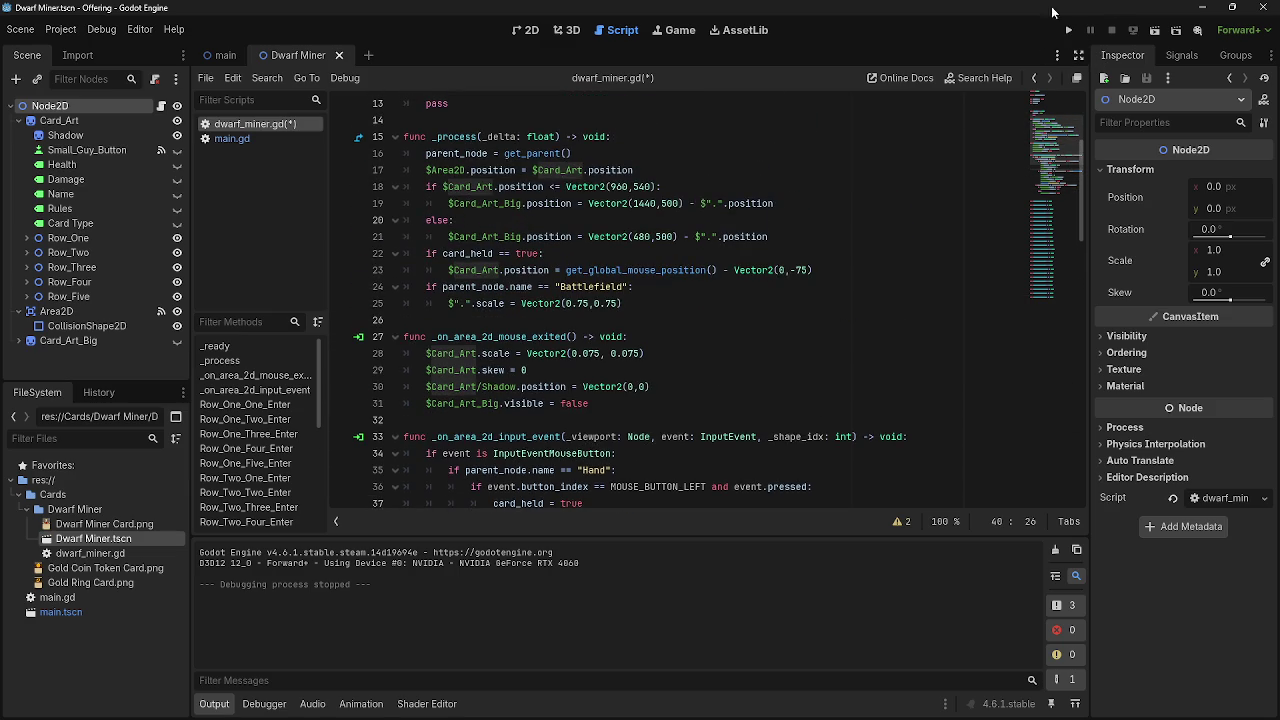
click(1073, 31)
drag(643, 665, 670, 452)
mouse_move(755, 656)
mouse_down()
mouse_move(785, 481)
mouse_move(739, 489)
mouse_up()
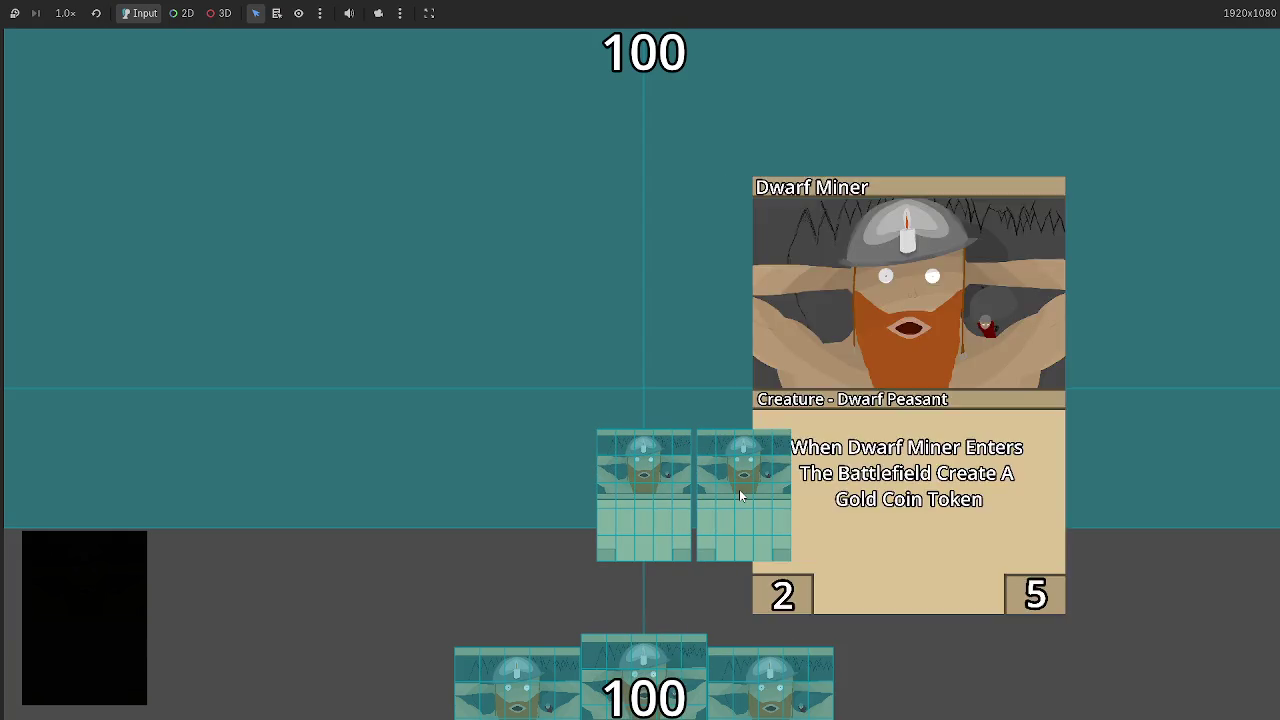
key(F8)
scroll(514, 308, up, 4)
scroll(514, 308, down, 4)
scroll(514, 308, up, 1)
scroll(514, 308, up, 1)
scroll(514, 308, down, 2)
scroll(445, 286, up, 2)
drag(436, 286, 596, 286)
click(658, 287)
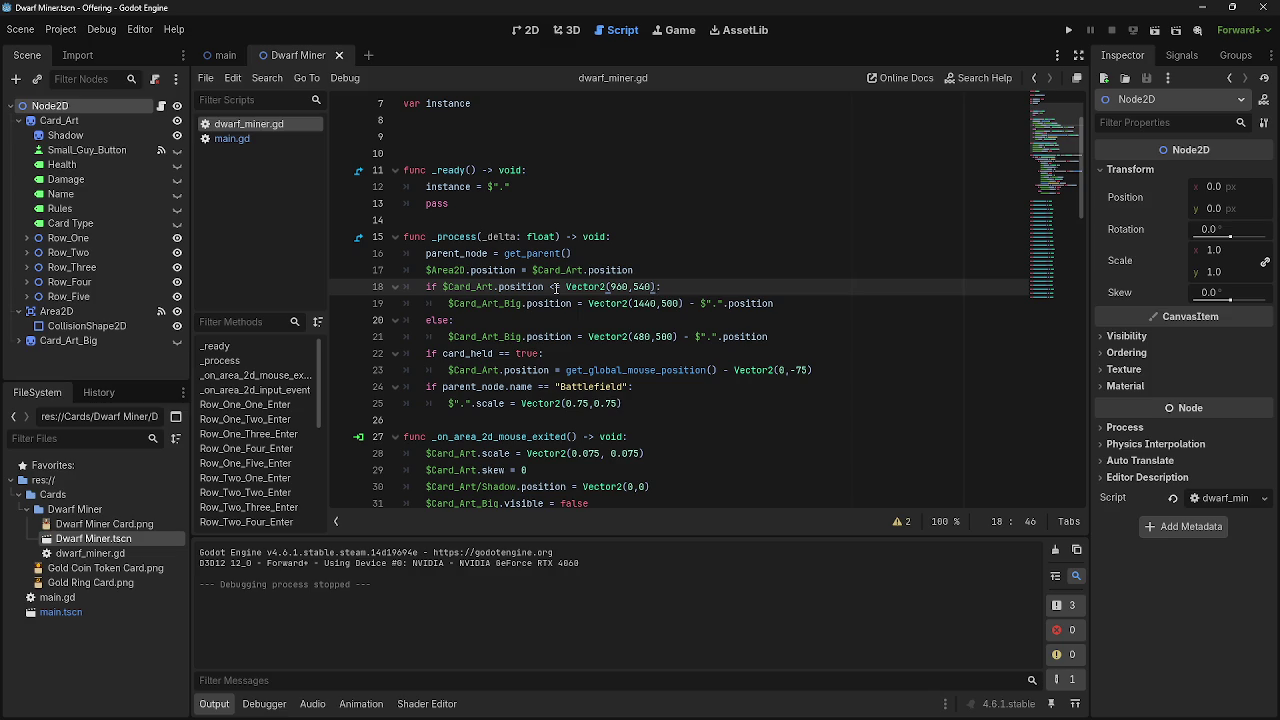
double_click(554, 287)
key(alt+Tab)
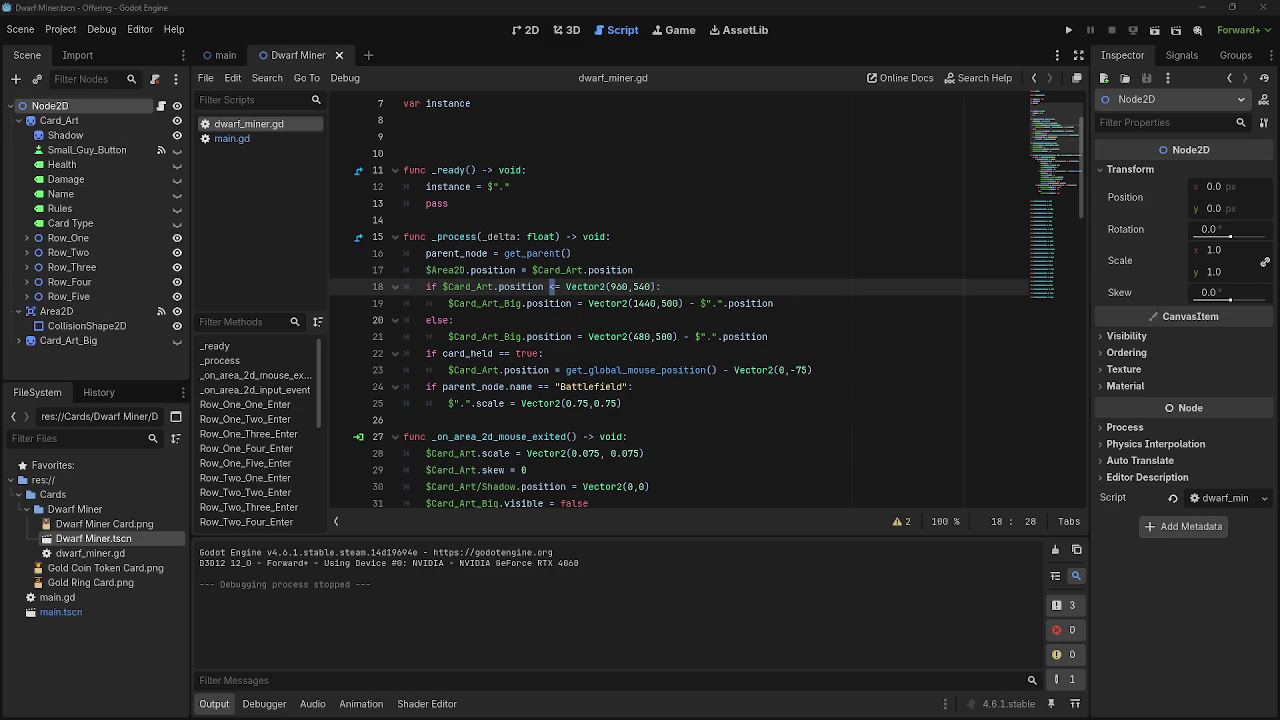
click(667, 302)
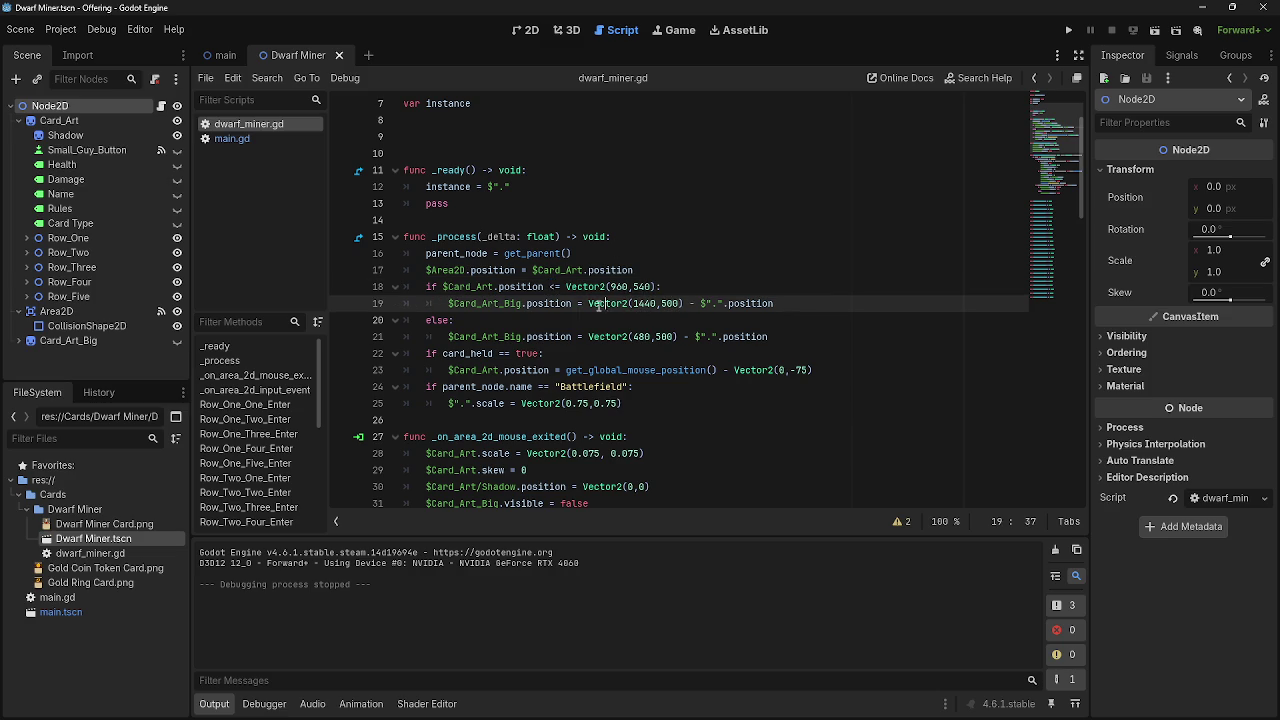
drag(588, 303, 750, 310)
click(770, 305)
click(549, 287)
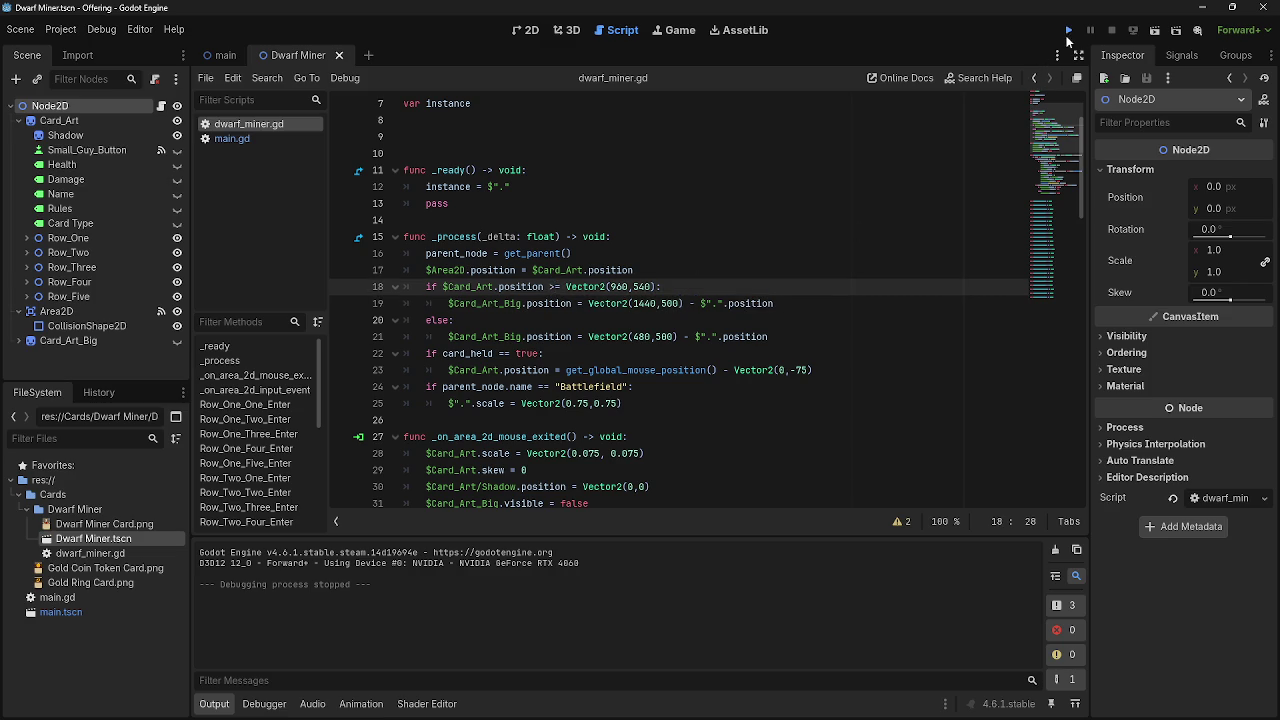
click(1068, 33)
mouse_move(600, 660)
mouse_down()
mouse_move(568, 487)
mouse_move(552, 485)
mouse_move(736, 480)
mouse_move(580, 466)
mouse_move(610, 462)
mouse_up()
key(F8)
drag(551, 292, 662, 290)
key(Right)
click(548, 287)
key(Delete)
text(<)
drag(594, 287, 687, 287)
key(Right)
drag(593, 305, 776, 305)
key(Right)
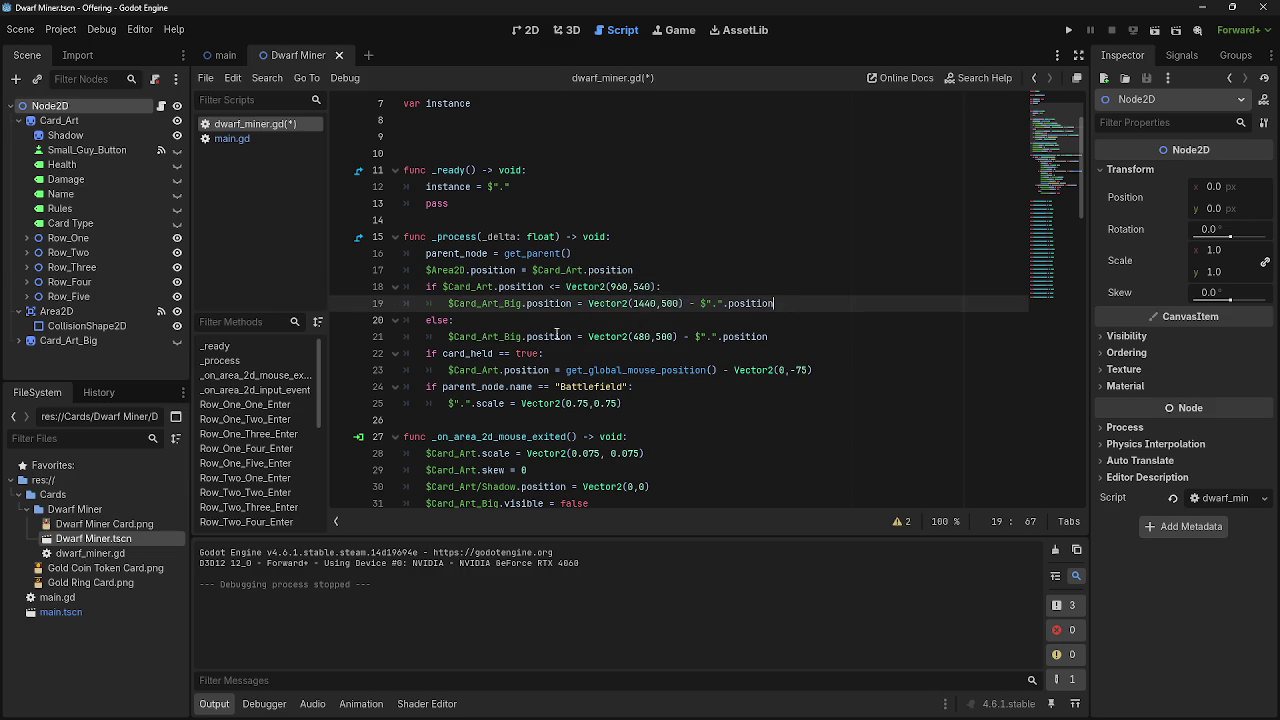
Inspect line 18's comparison and line 21's preview position, trying and removing an 'or'
double_click(454, 338)
drag(454, 338, 800, 338)
key(Right)
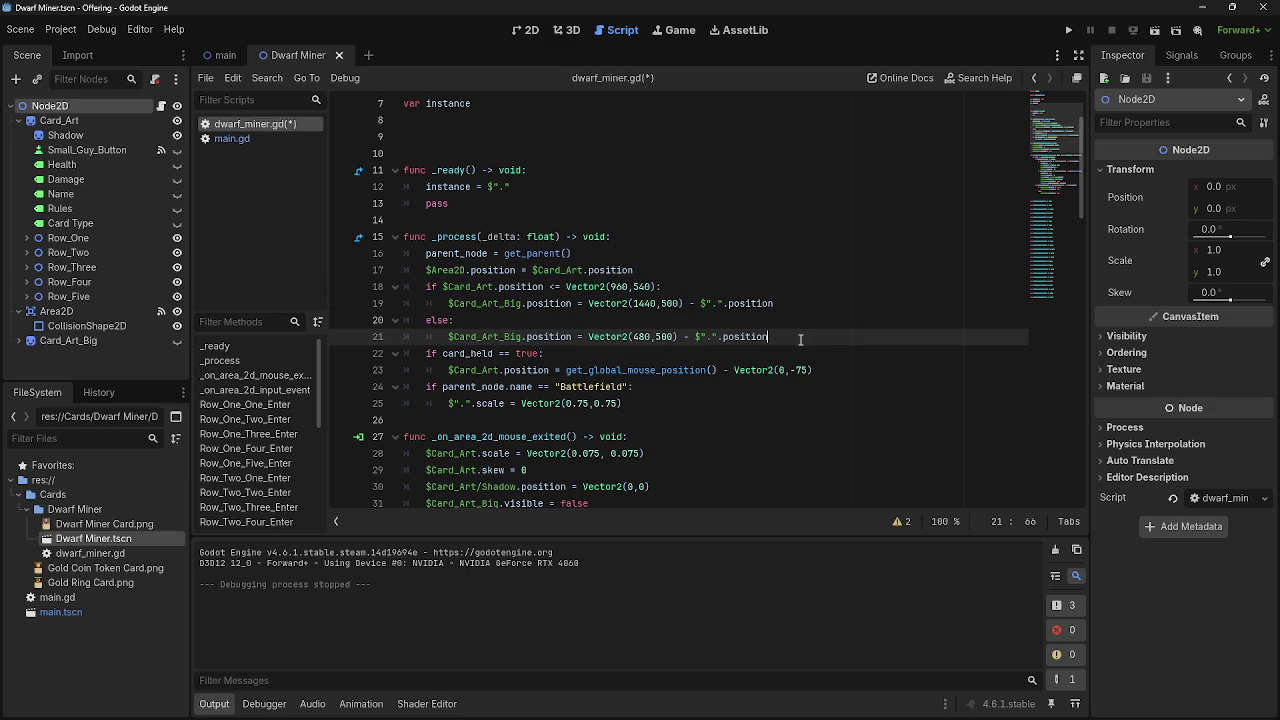
drag(493, 287, 702, 286)
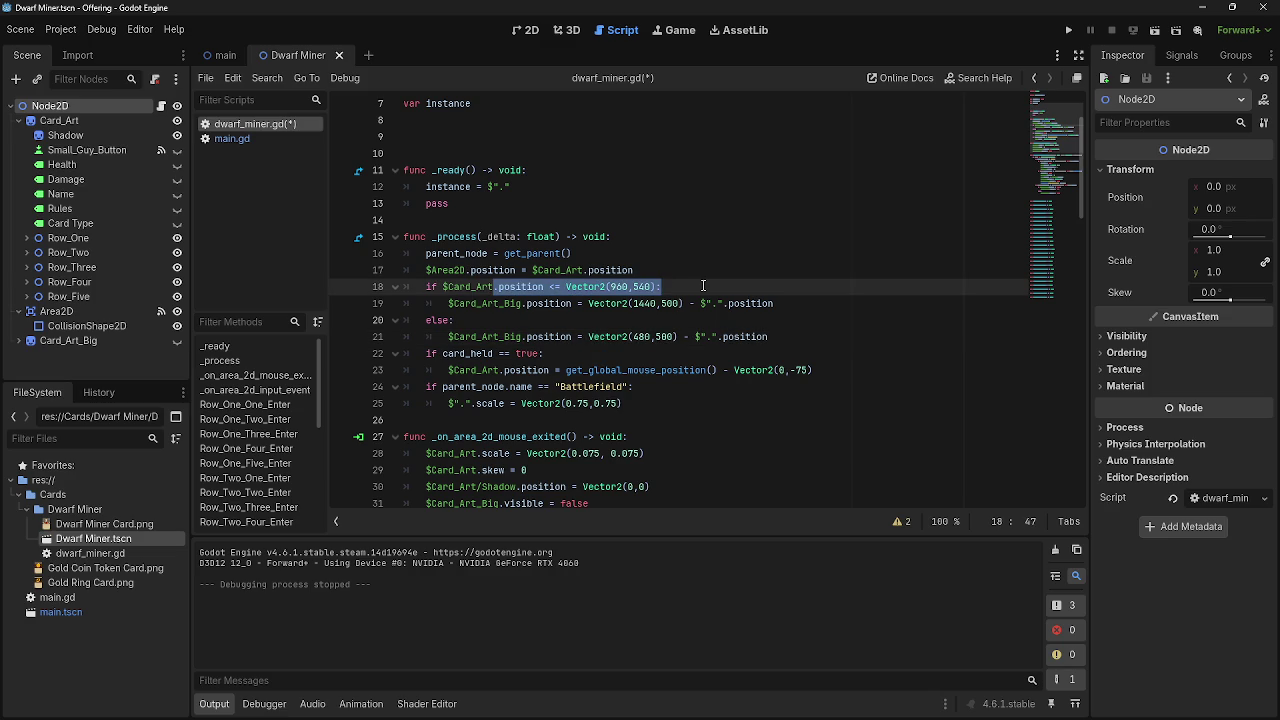
click(662, 287)
drag(548, 338, 818, 345)
click(818, 345)
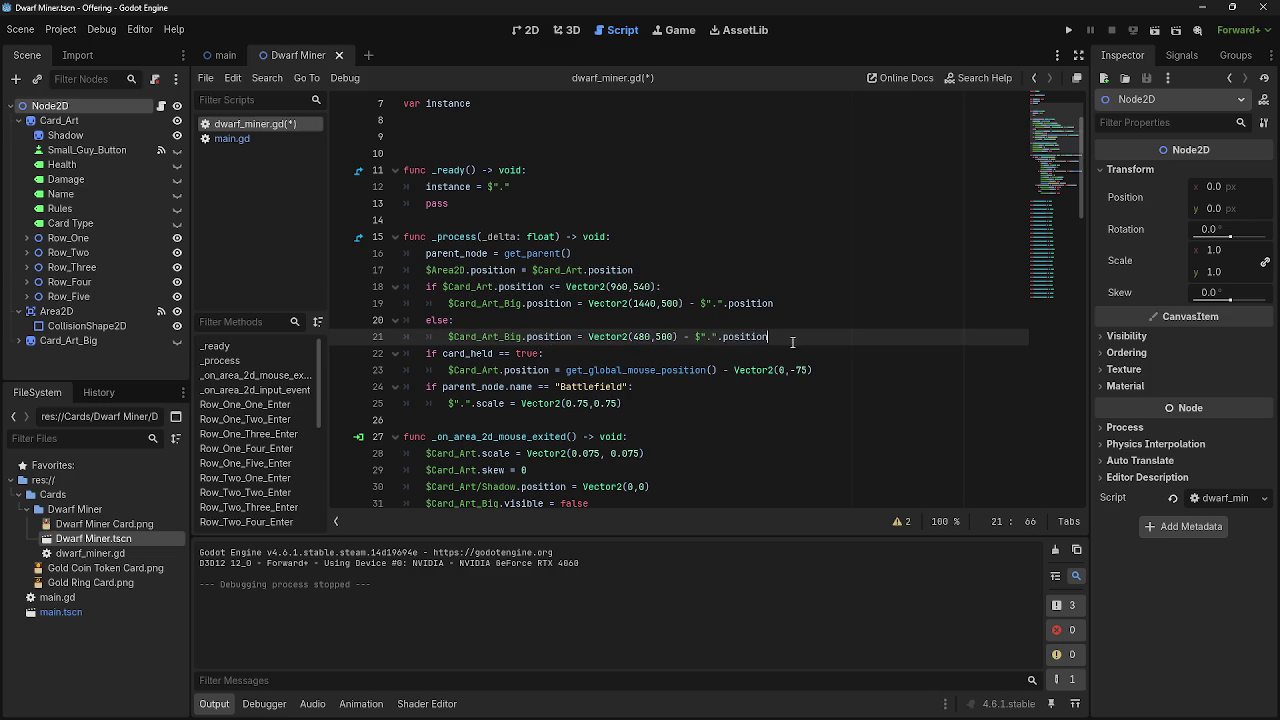
click(655, 287)
drag(443, 287, 655, 287)
click(655, 287)
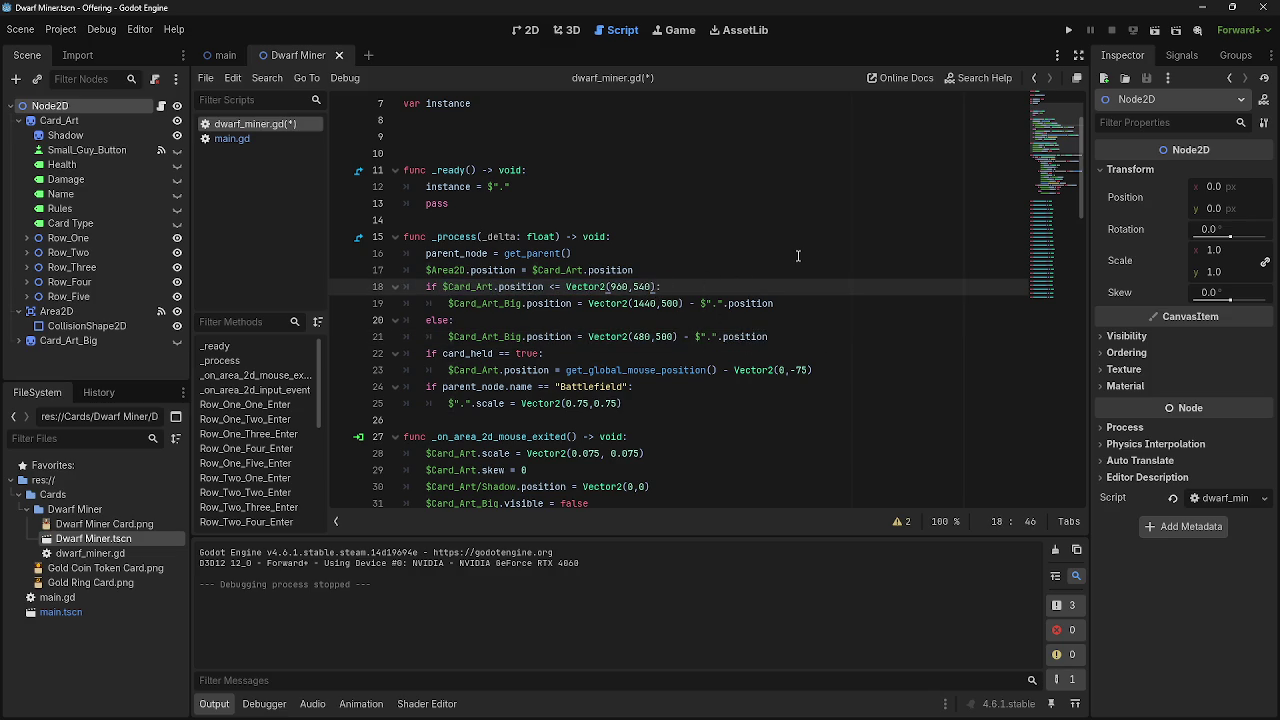
text(or)
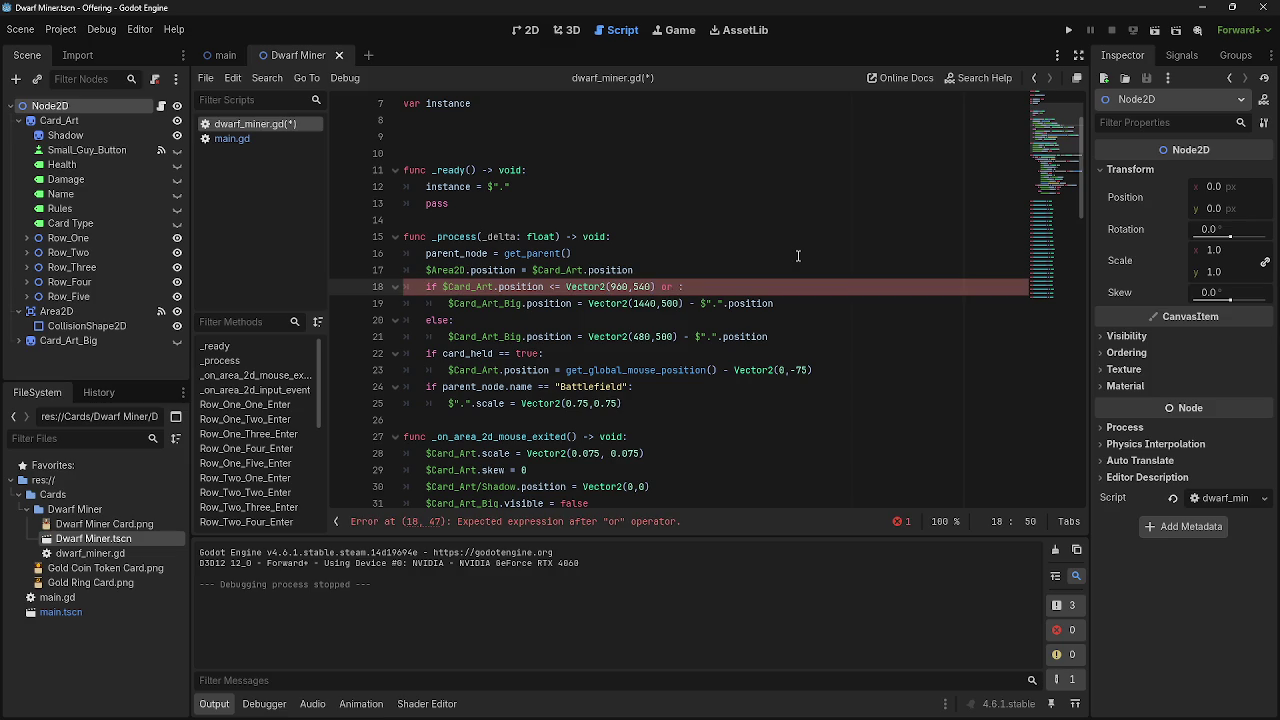
key(BackSpace)
key(BackSpace)
key(BackSpace)
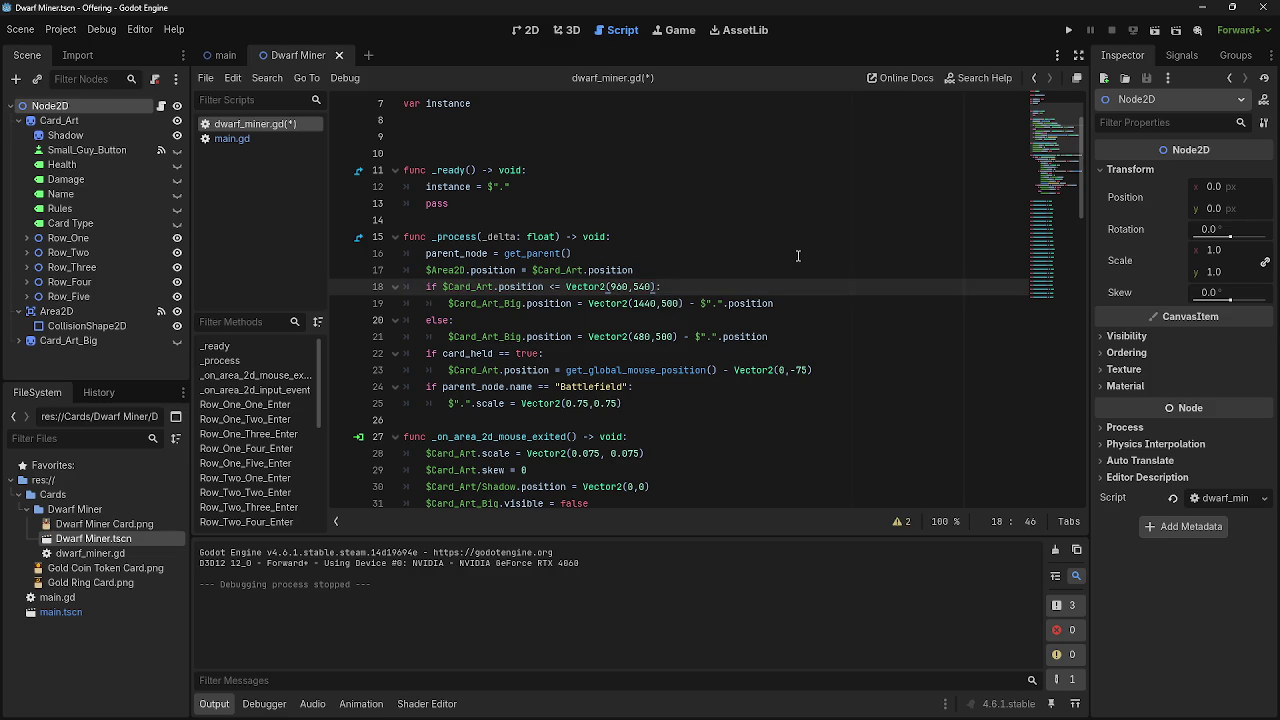
Change line 18's <= to >= and swap the 480,500 and 1440,500 preview branches
click(551, 286)
text(>)
drag(451, 303, 783, 303)
key(ctrl+c)
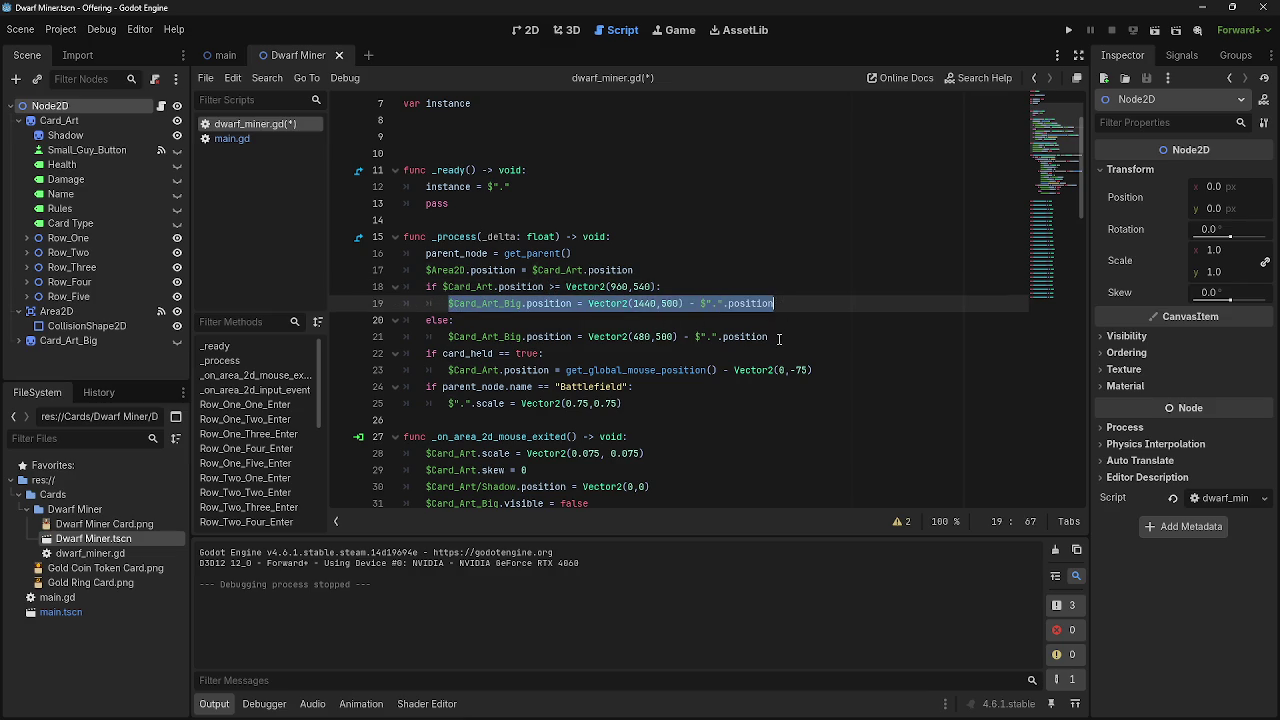
click(780, 337)
key(Return)
key(ctrl+v)
mouse_move(769, 337)
mouse_down()
mouse_move(424, 337)
mouse_move(450, 337)
mouse_up()
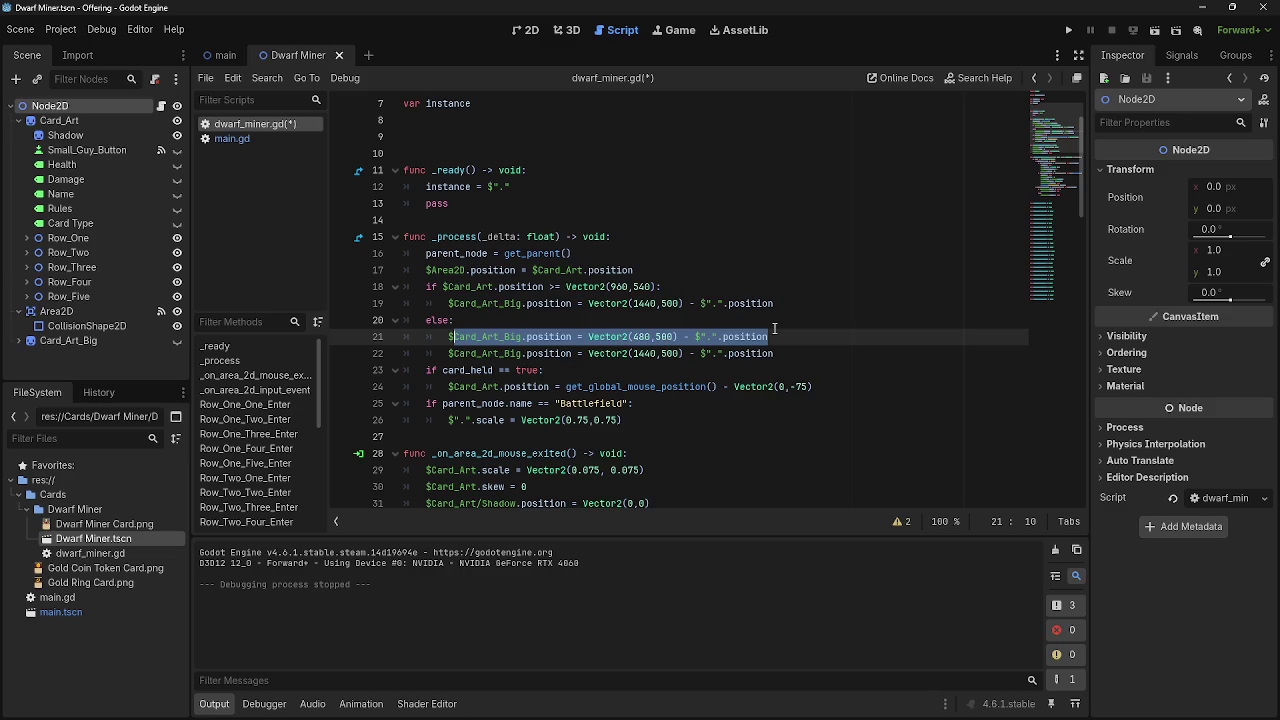
key(BackSpace)
key(BackSpace)
key(BackSpace)
drag(785, 303, 450, 303)
text(Card_Art_Big.position = Vector2(480,500) - $".".position)
Append 'or $".".position >= Vector2(960,540)' to line 18 and run the game
click(656, 287)
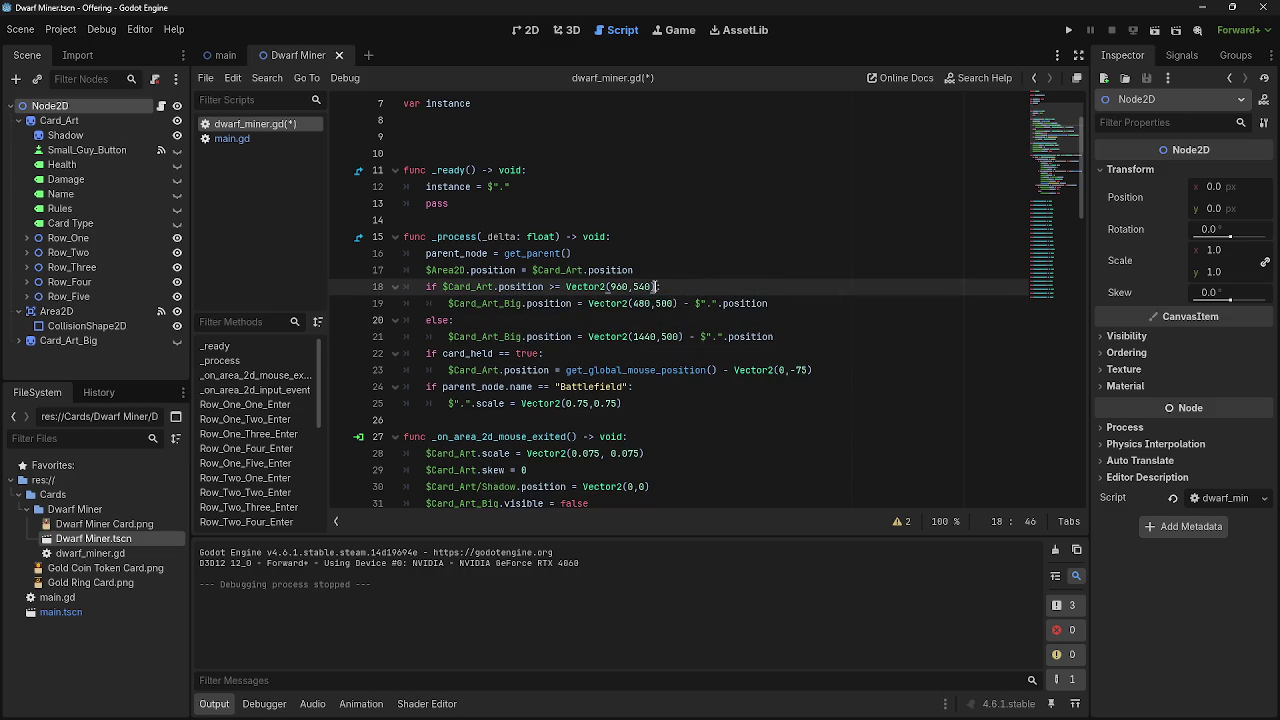
text(or)
drag(497, 287, 659, 287)
key(ctrl+c)
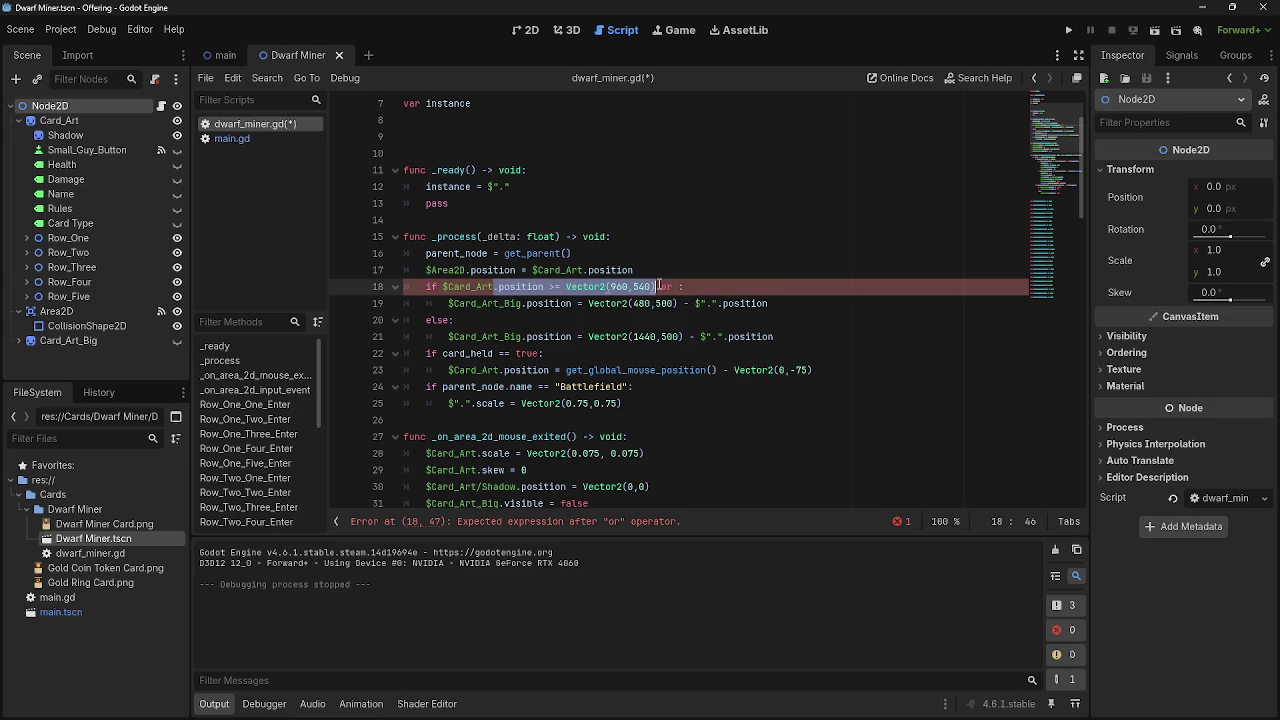
mouse_move(50, 105)
mouse_down()
mouse_move(357, 120)
mouse_move(672, 290)
mouse_up()
key(ctrl+v)
click(1068, 31)
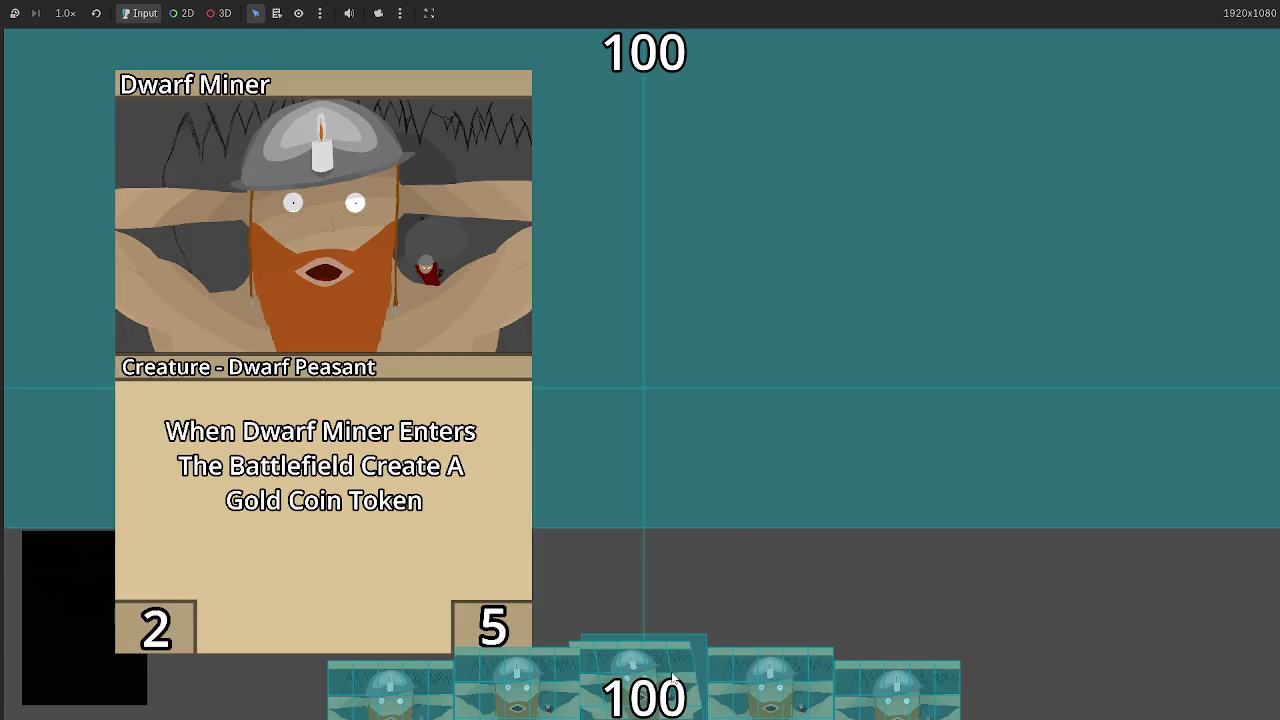
mouse_move(697, 654)
mouse_down()
mouse_move(517, 464)
mouse_move(799, 449)
mouse_move(468, 435)
mouse_move(797, 442)
mouse_move(575, 440)
mouse_move(740, 438)
mouse_move(580, 434)
mouse_move(738, 439)
mouse_move(651, 458)
mouse_up()
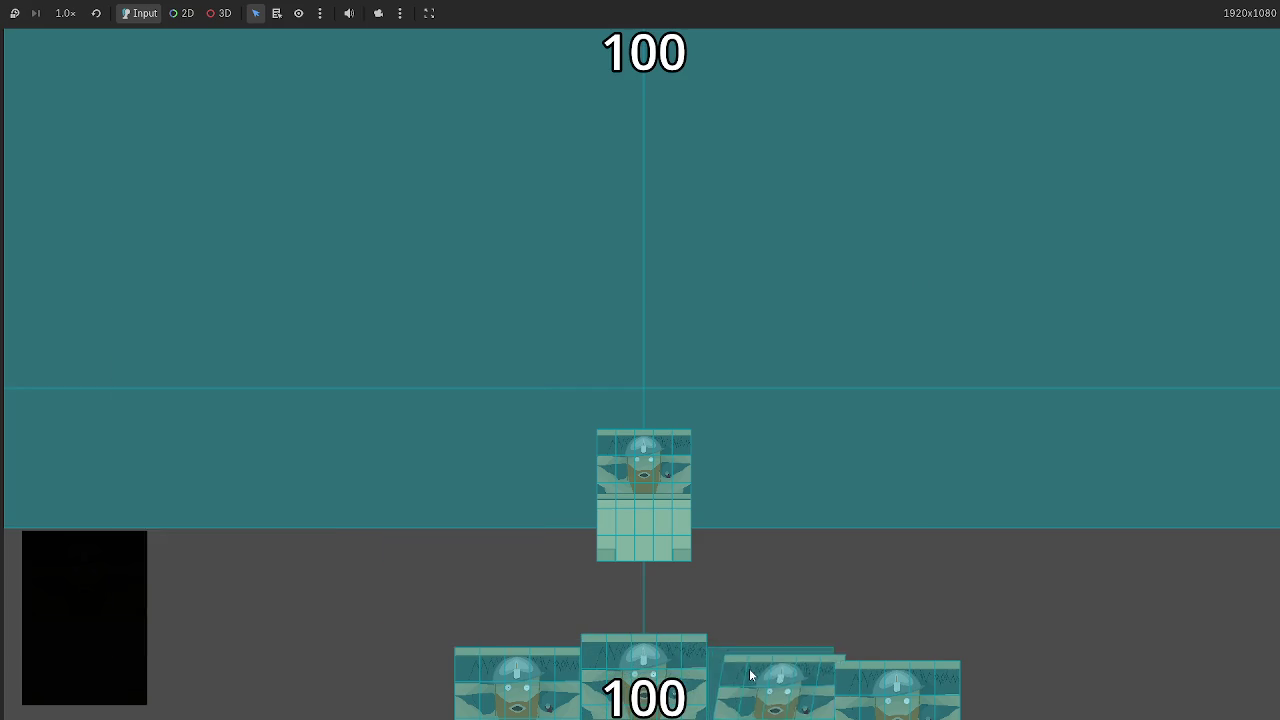
mouse_move(870, 690)
drag(870, 690, 755, 494)
mouse_move(770, 685)
mouse_down()
mouse_move(742, 550)
mouse_move(530, 493)
mouse_up()
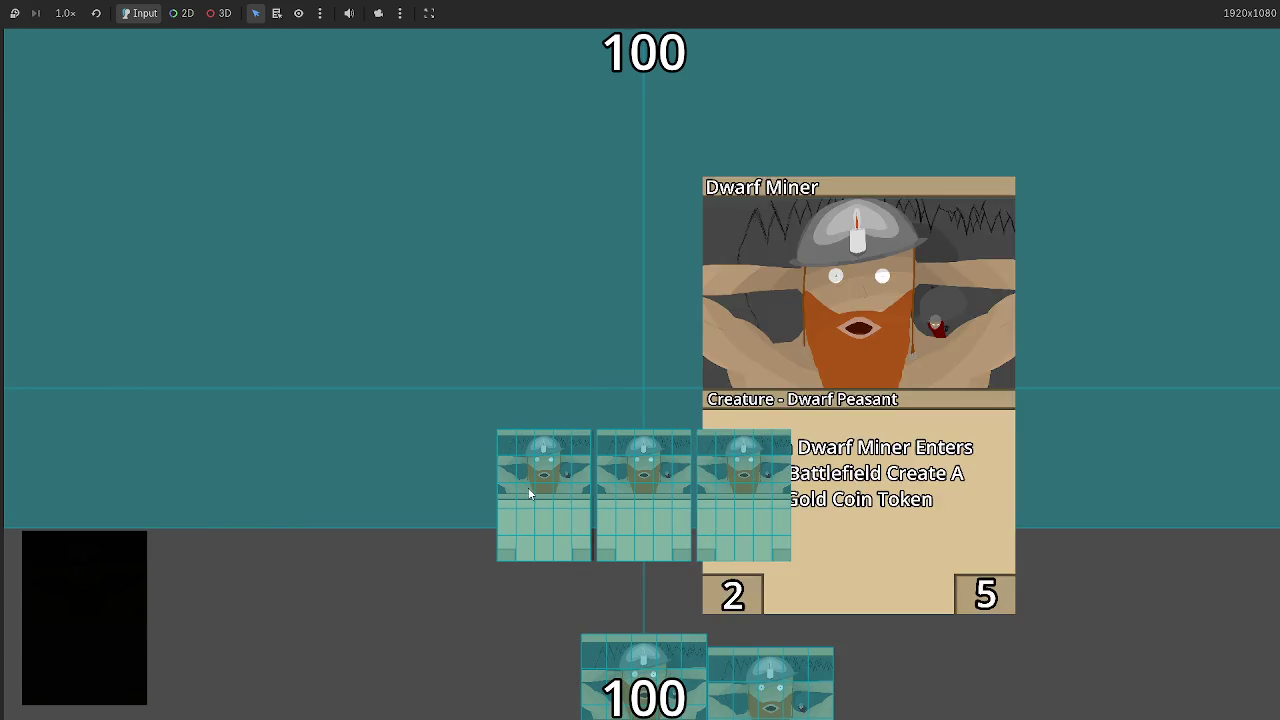
mouse_move(535, 479)
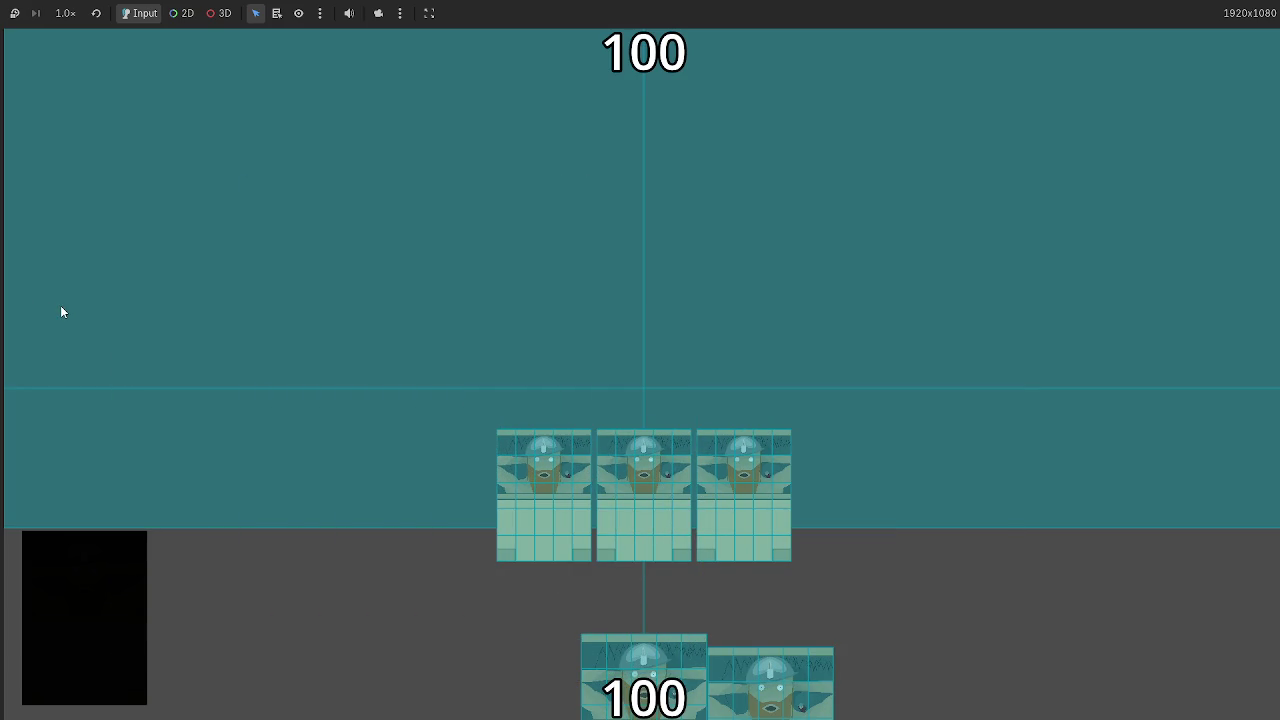
key(F8)
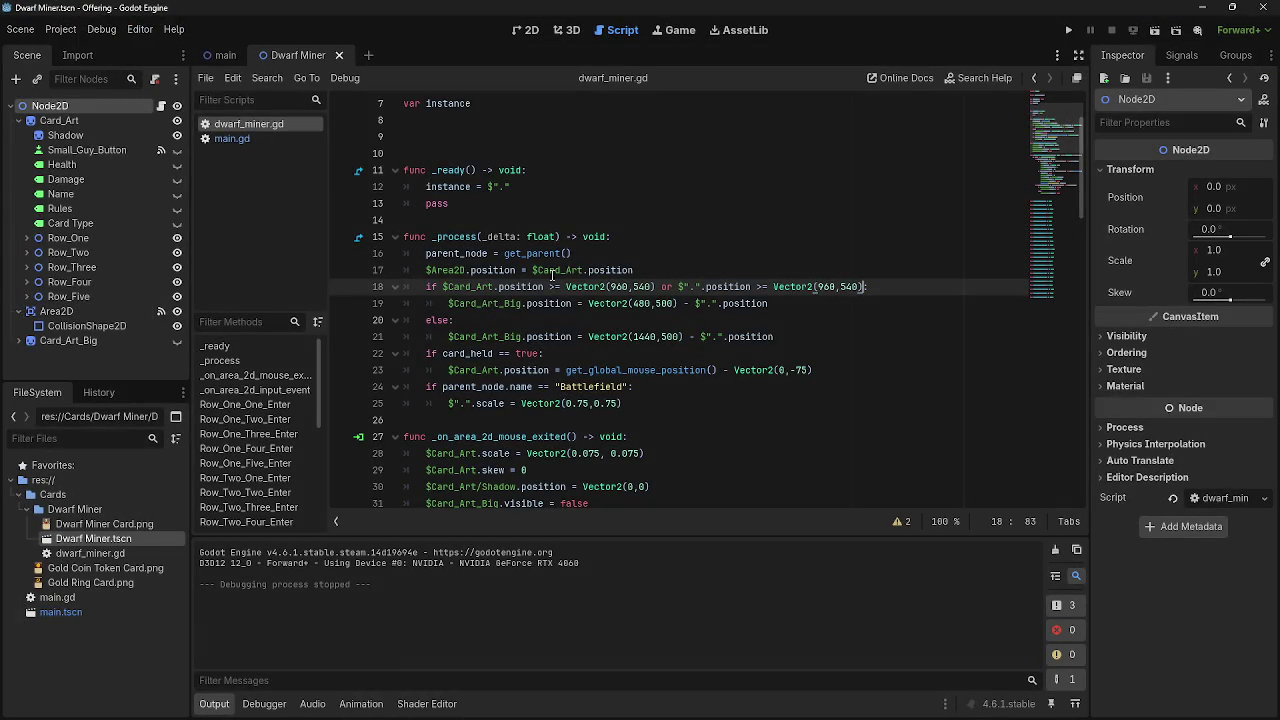
text(:)
Highlight every use of Card_Art_Big in dwarf_miner.gd and scroll through the script
double_click(477, 338)
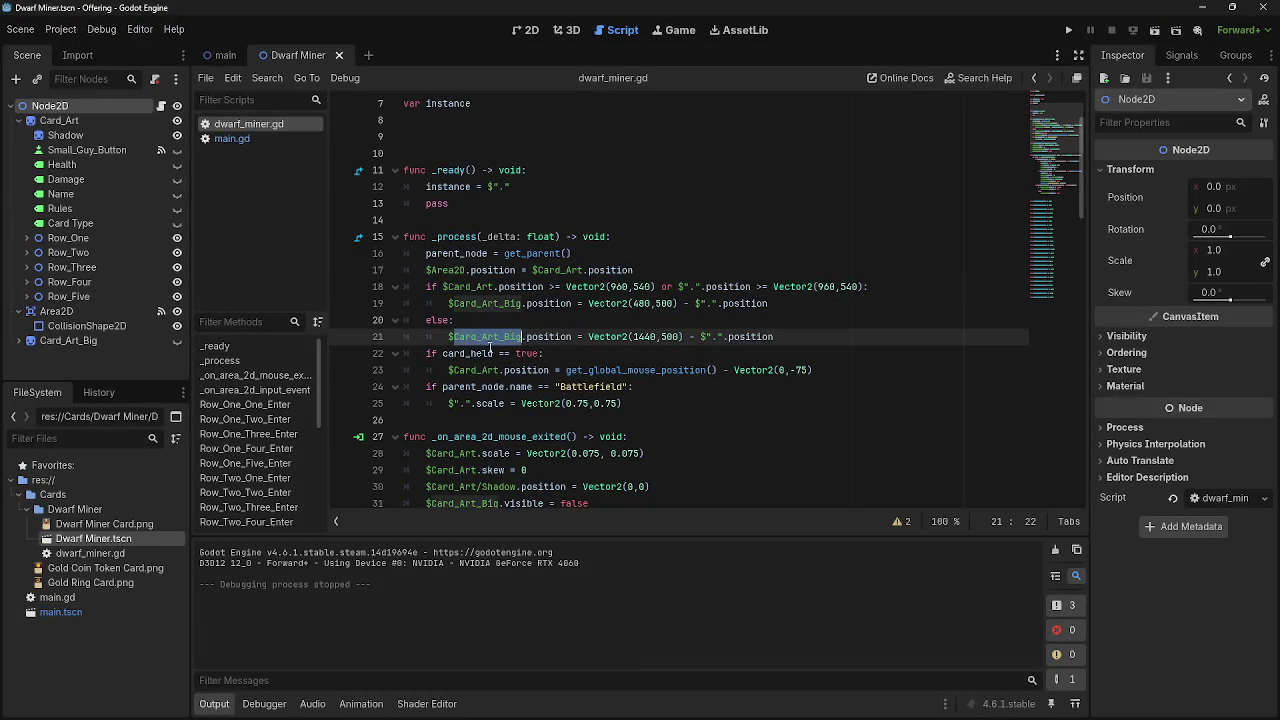
scroll(622, 407, down, 6)
scroll(622, 407, down, 4)
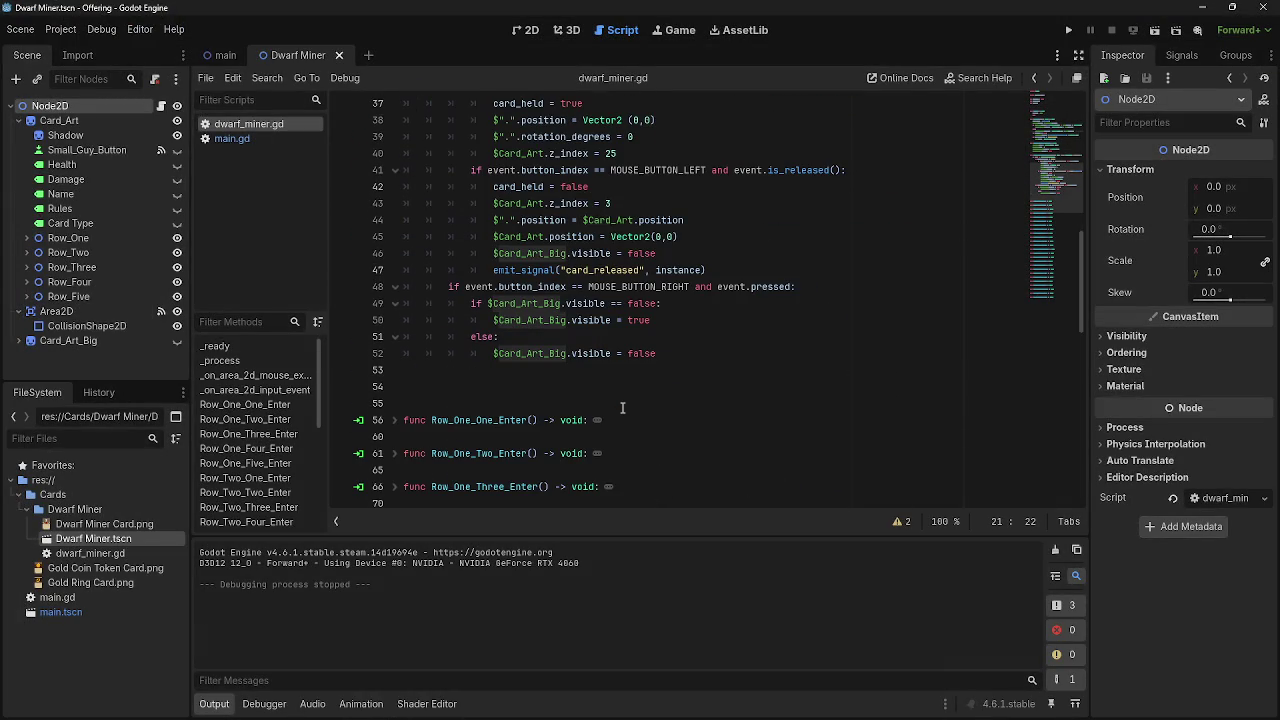
scroll(622, 407, down, 1)
scroll(622, 407, up, 6)
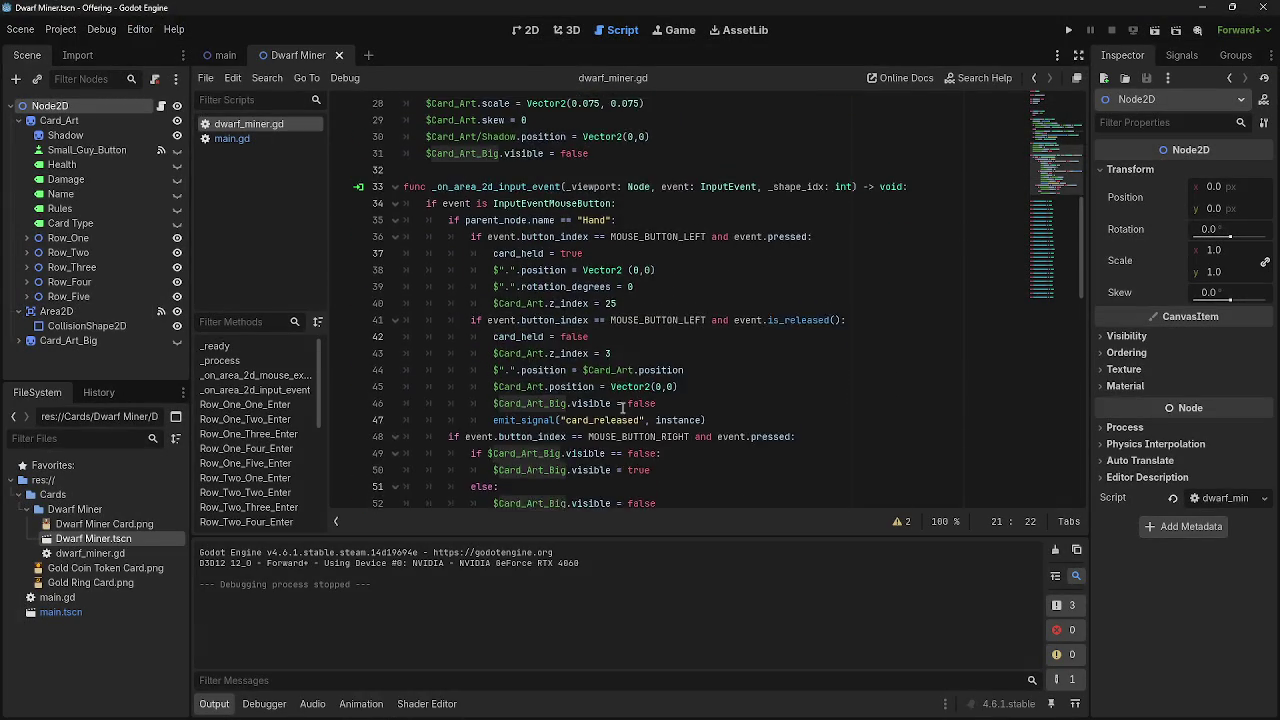
scroll(622, 407, up, 1)
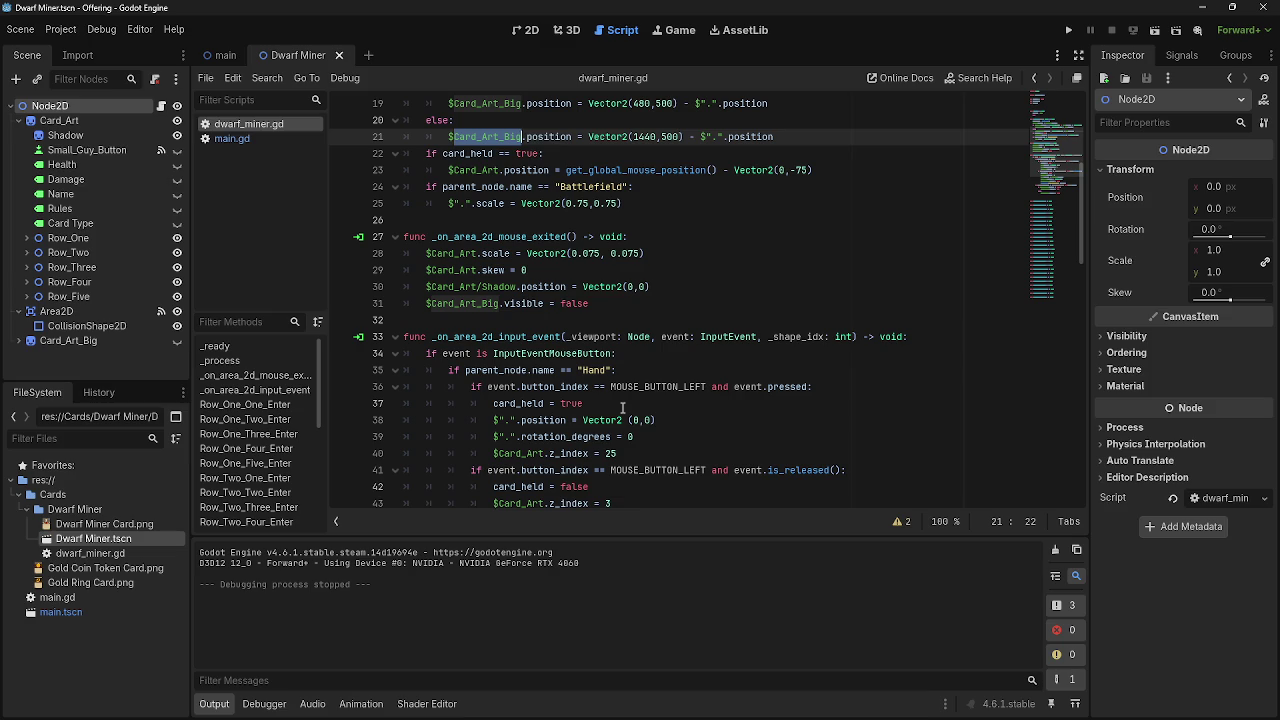
scroll(622, 408, down, 5)
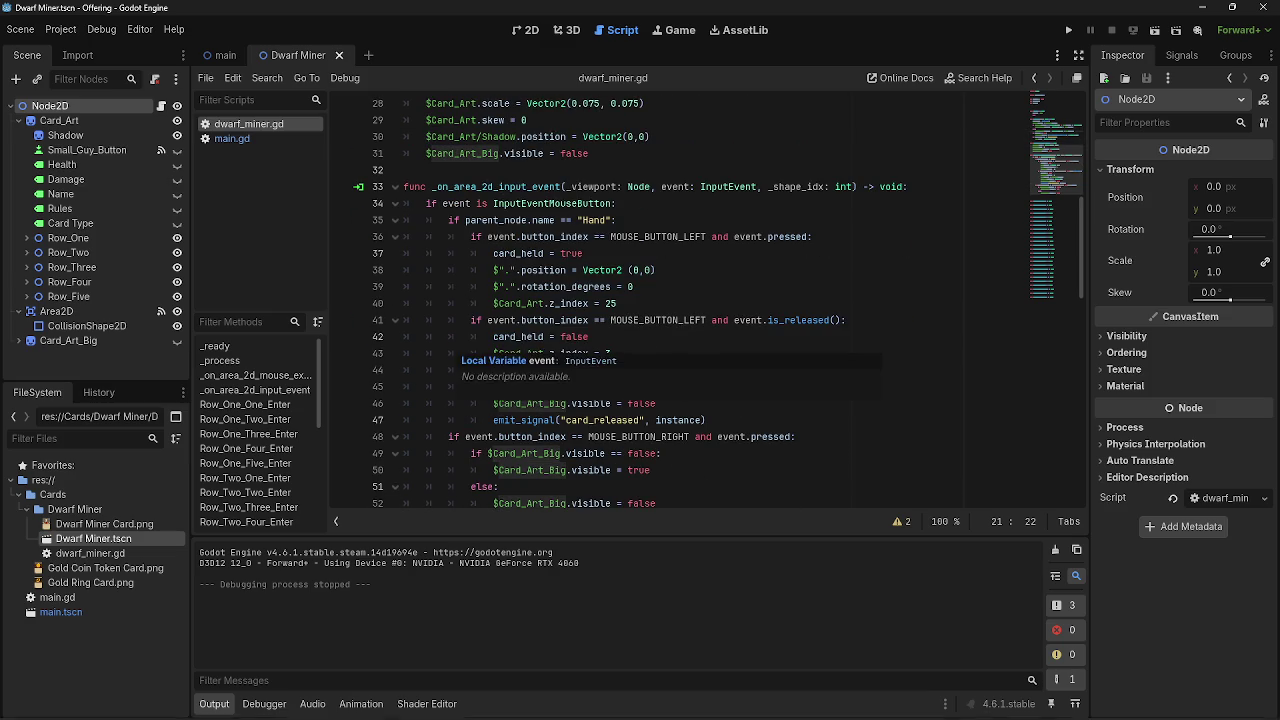
Test-run the game, stop it, and select the Card_Art_Big node in the Inspector
click(1165, 31)
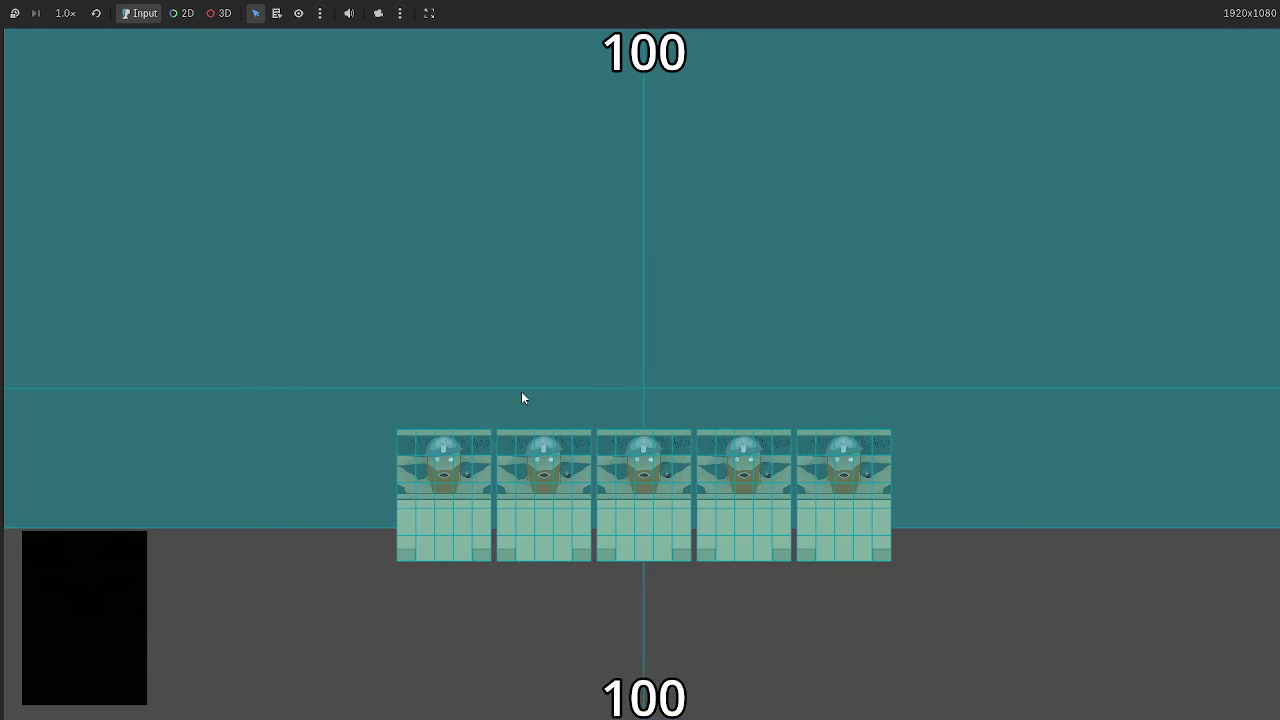
key(F8)
click(68, 340)
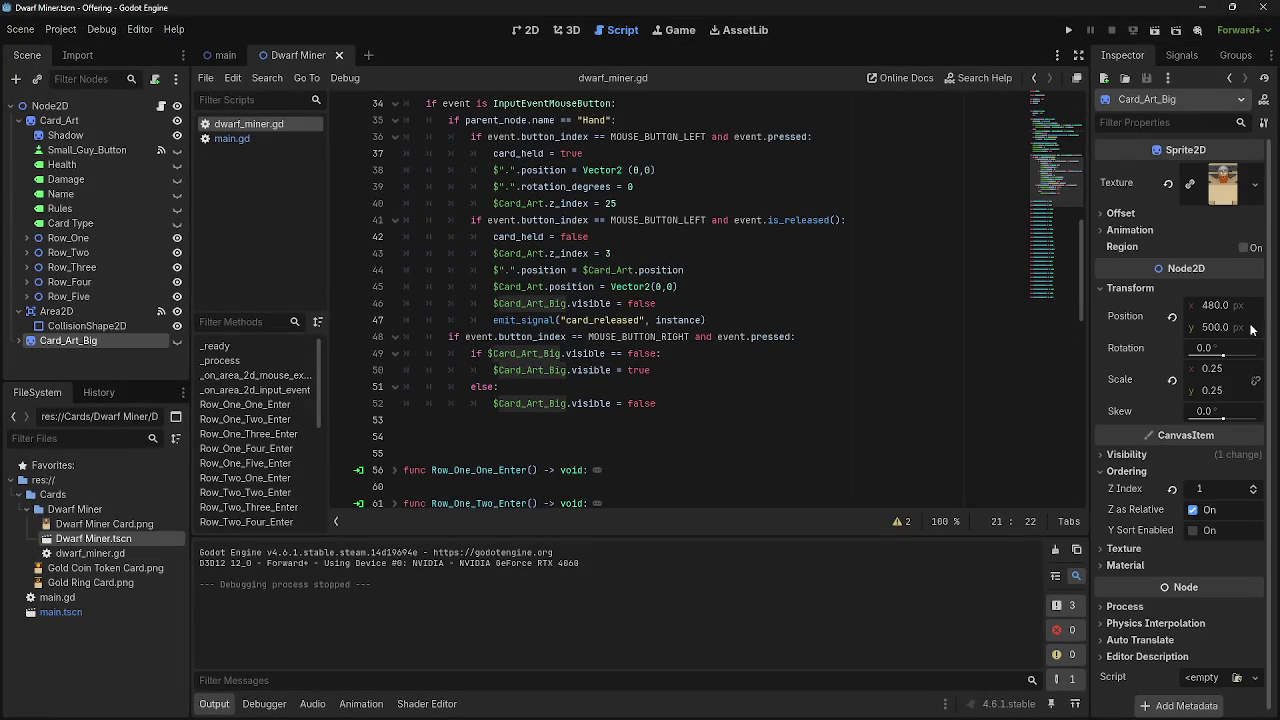
Set Card_Art_Big's Z Index to 100, then test by playing a card and viewing its preview
scroll(1203, 472, down, 1)
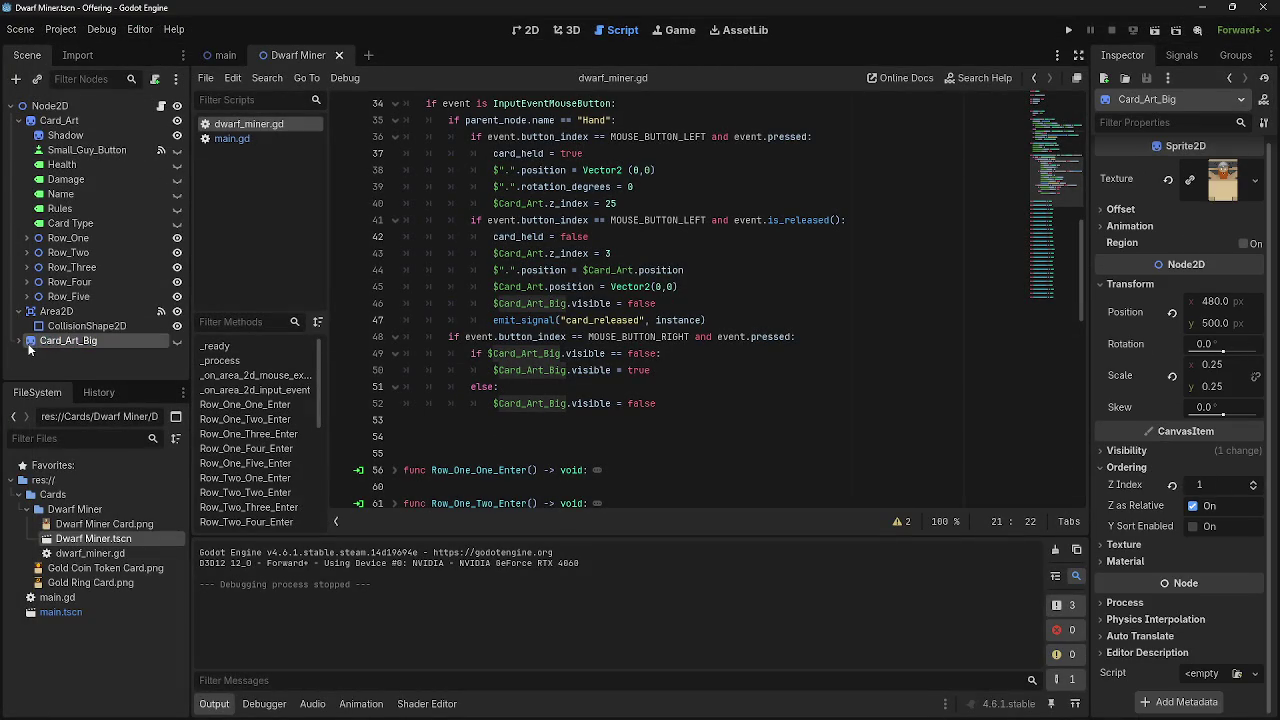
click(1212, 486)
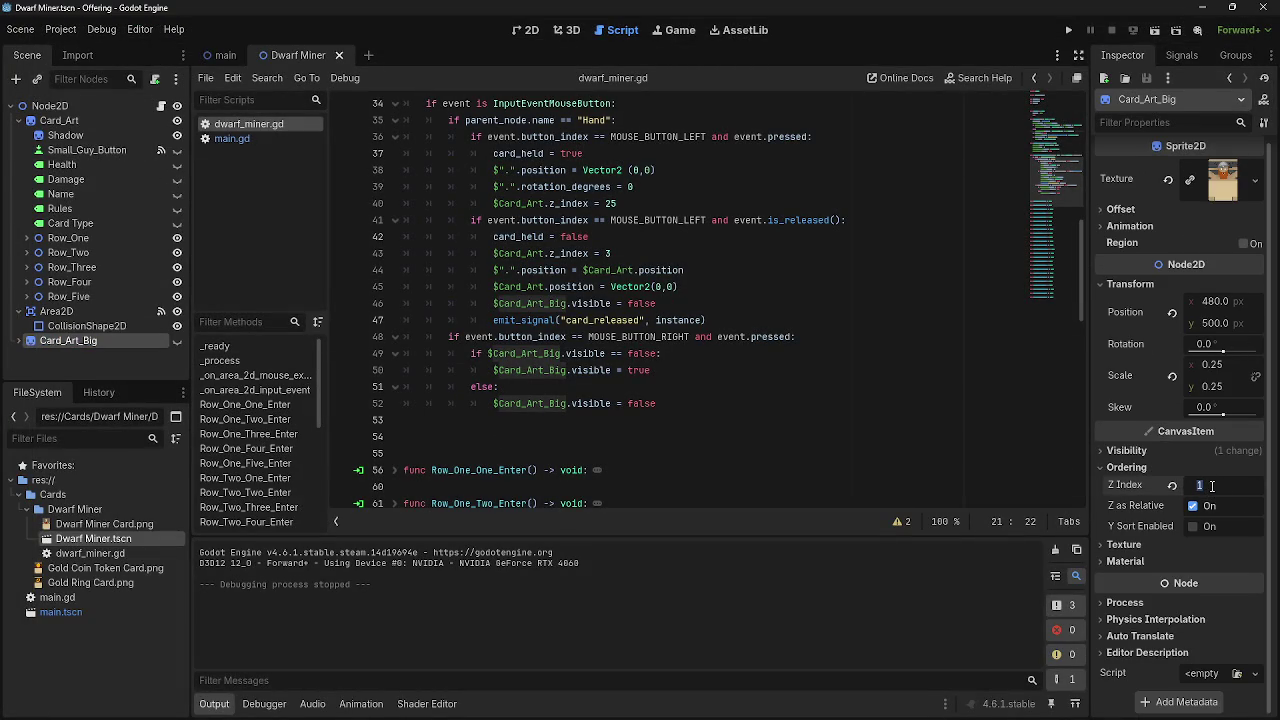
click(1068, 30)
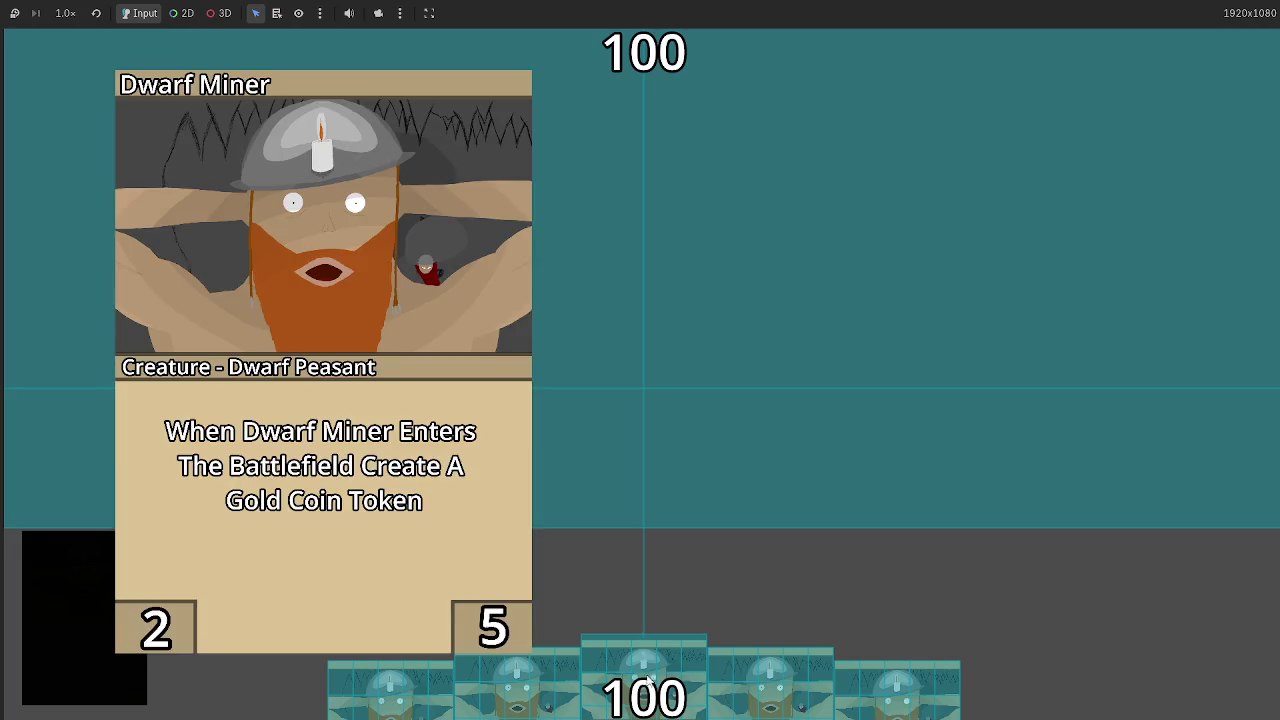
drag(636, 645, 482, 493)
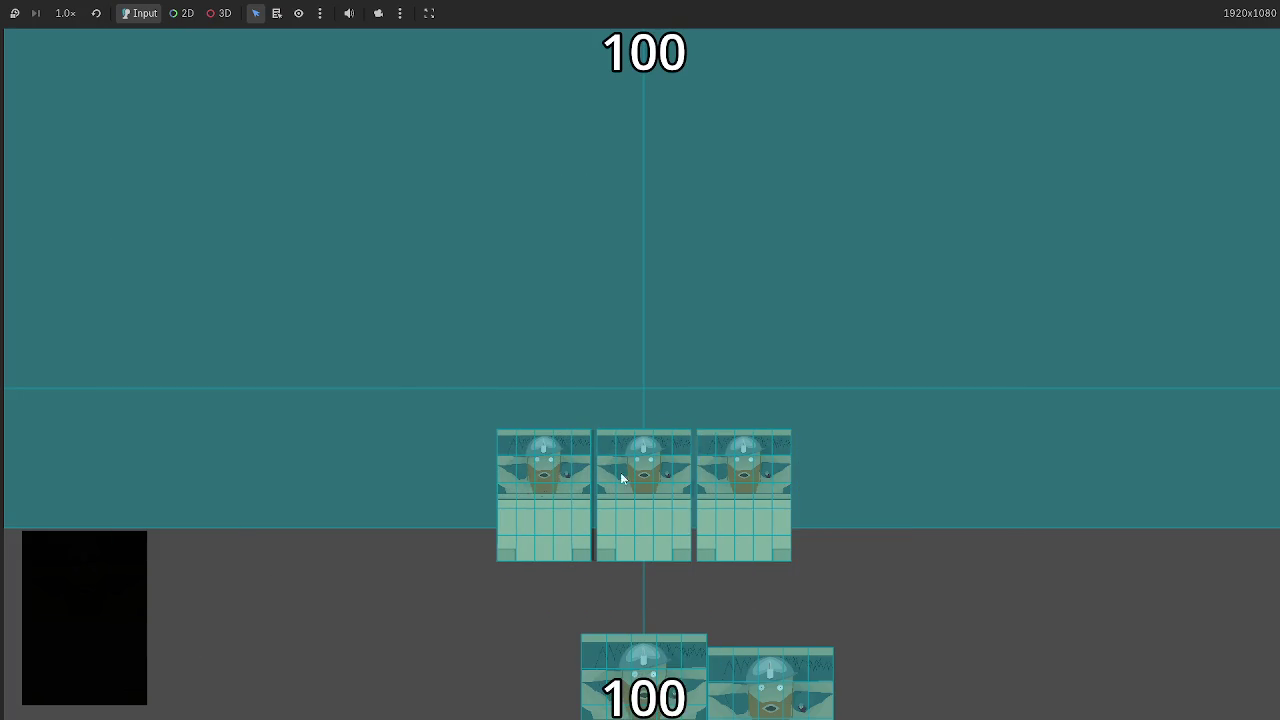
mouse_move(764, 478)
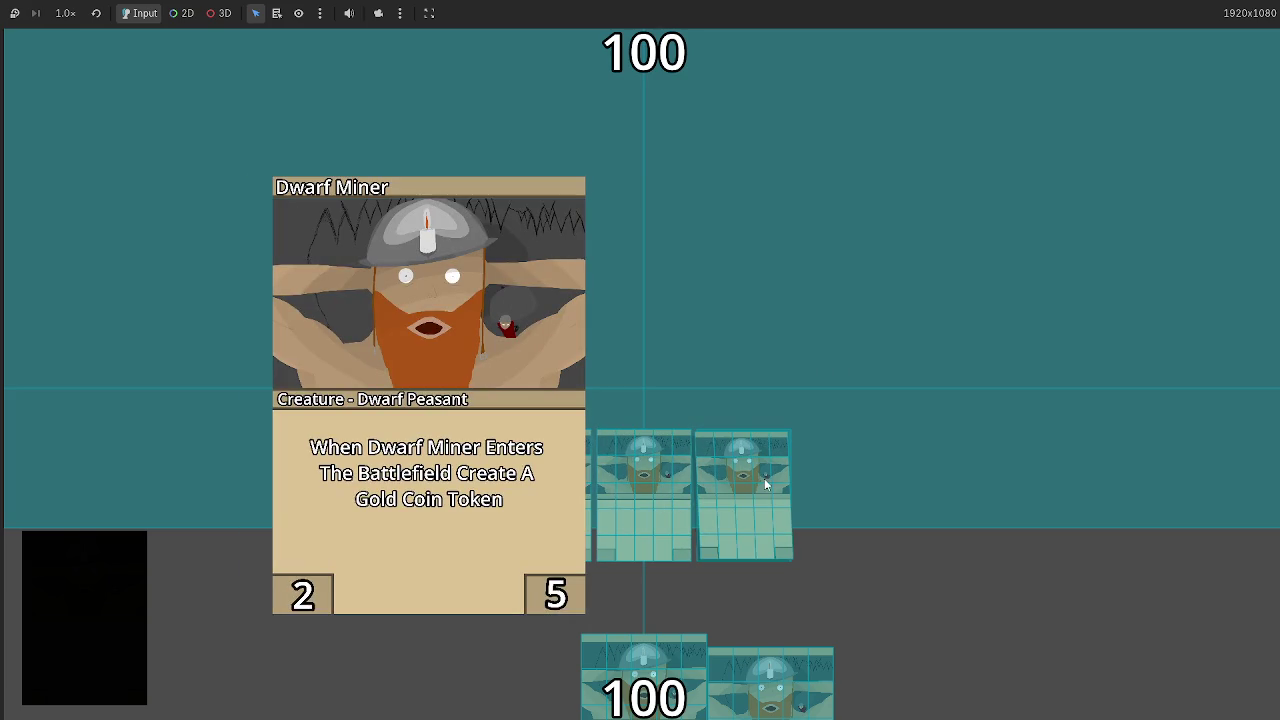
key(F8)
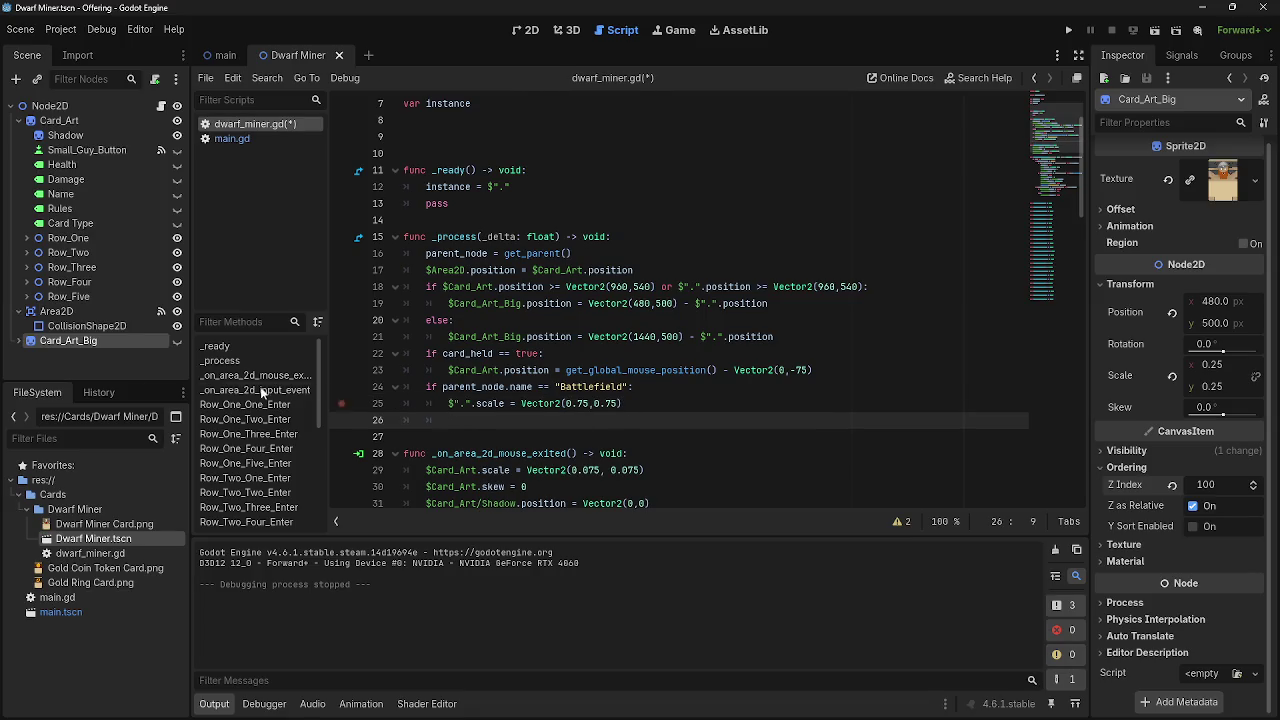
Add $Card_Art_Big.scale = Vector2(0.75,0.75) on line 26 inside the Battlefield parent check
mouse_move(71, 343)
mouse_down()
mouse_move(514, 410)
mouse_move(470, 420)
mouse_move(476, 403)
mouse_move(633, 407)
mouse_up()
key(ctrl+c)
click(633, 420)
key(ctrl+v)
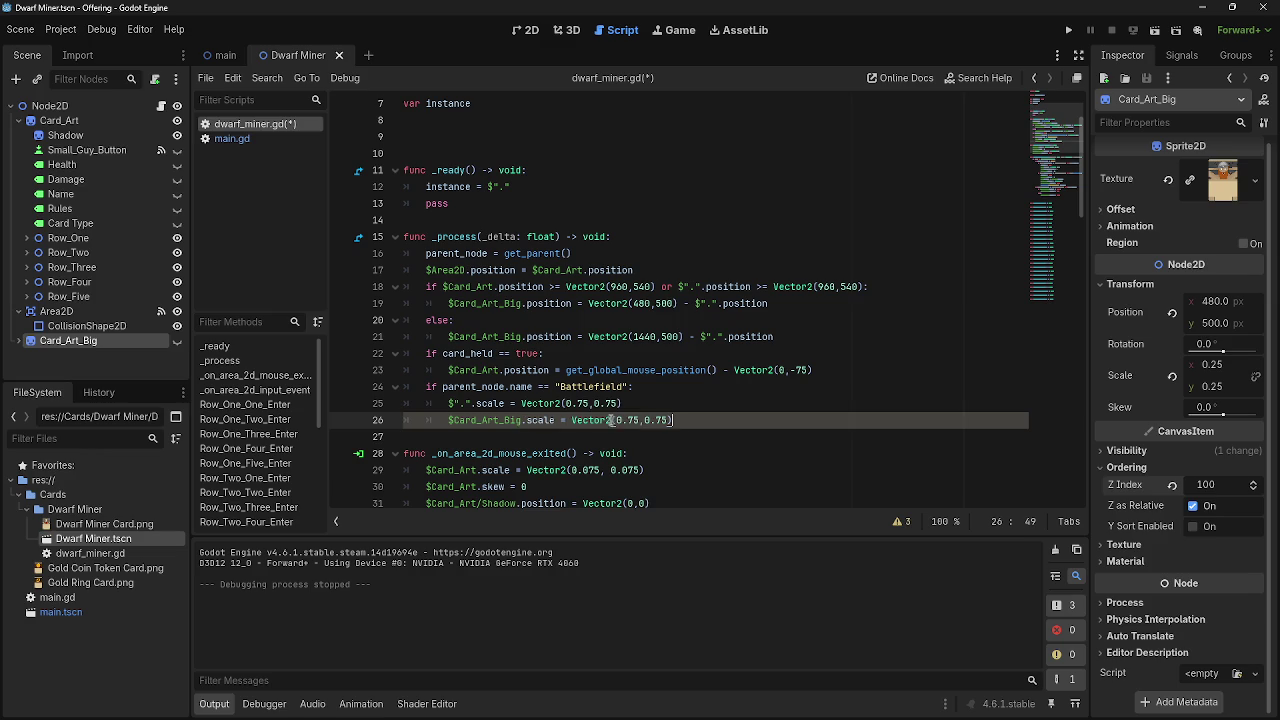
shift+click(617, 421)
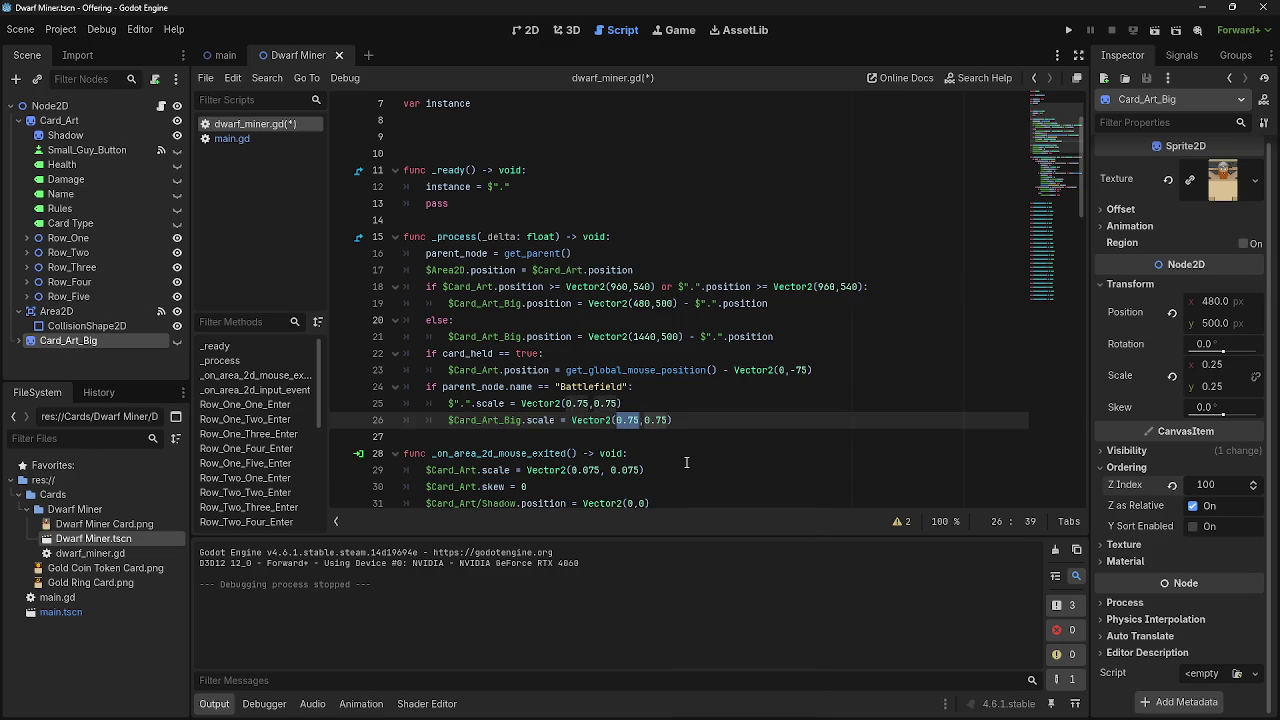
key(alt+Tab)
key(alt+Tab)
key(alt+Tab)
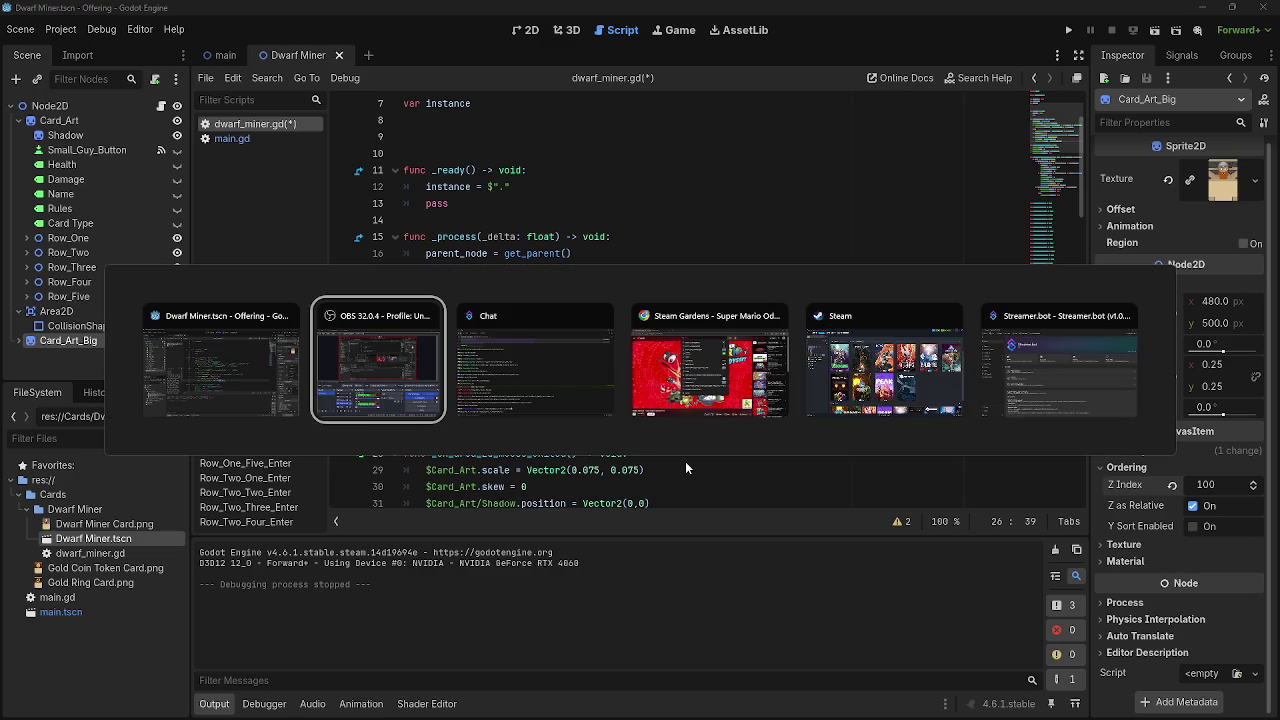
key(Escape)
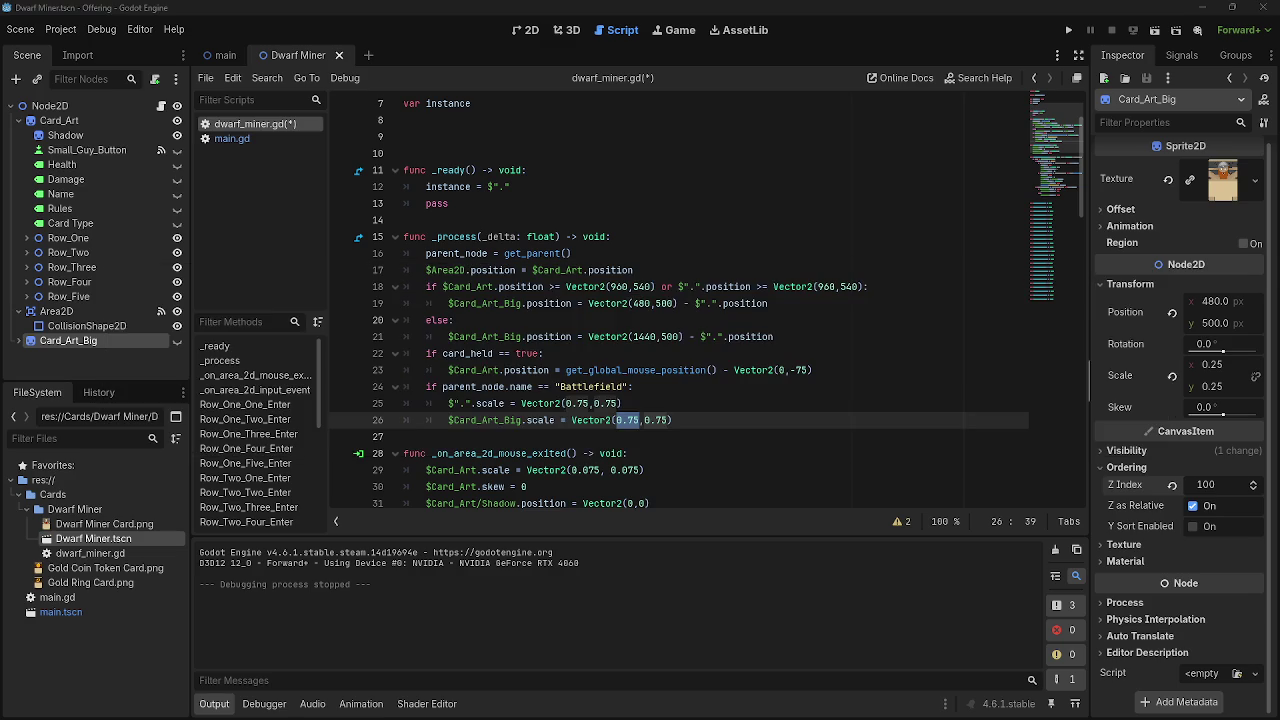
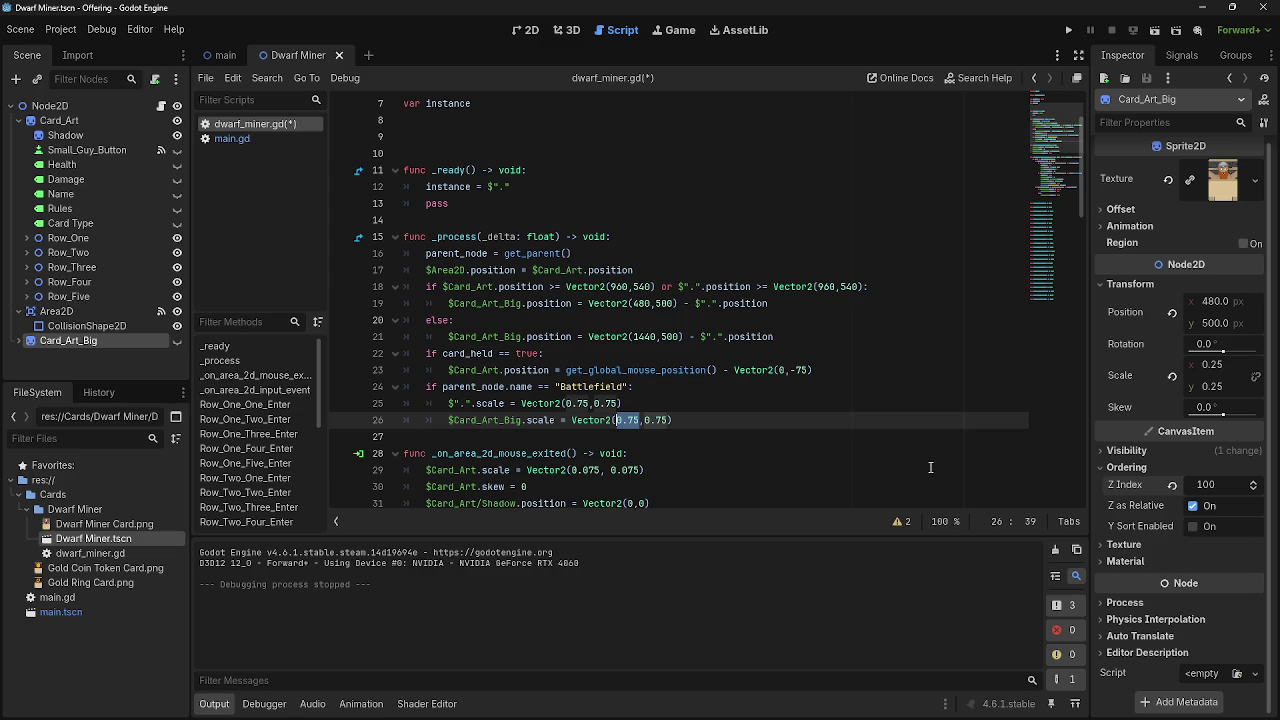
Set the preview scale on line 26 to Vector2(0.3325, 0.3325) and test it in-game
click(630, 420)
key(Delete)
key(Delete)
text(3325)
click(668, 420)
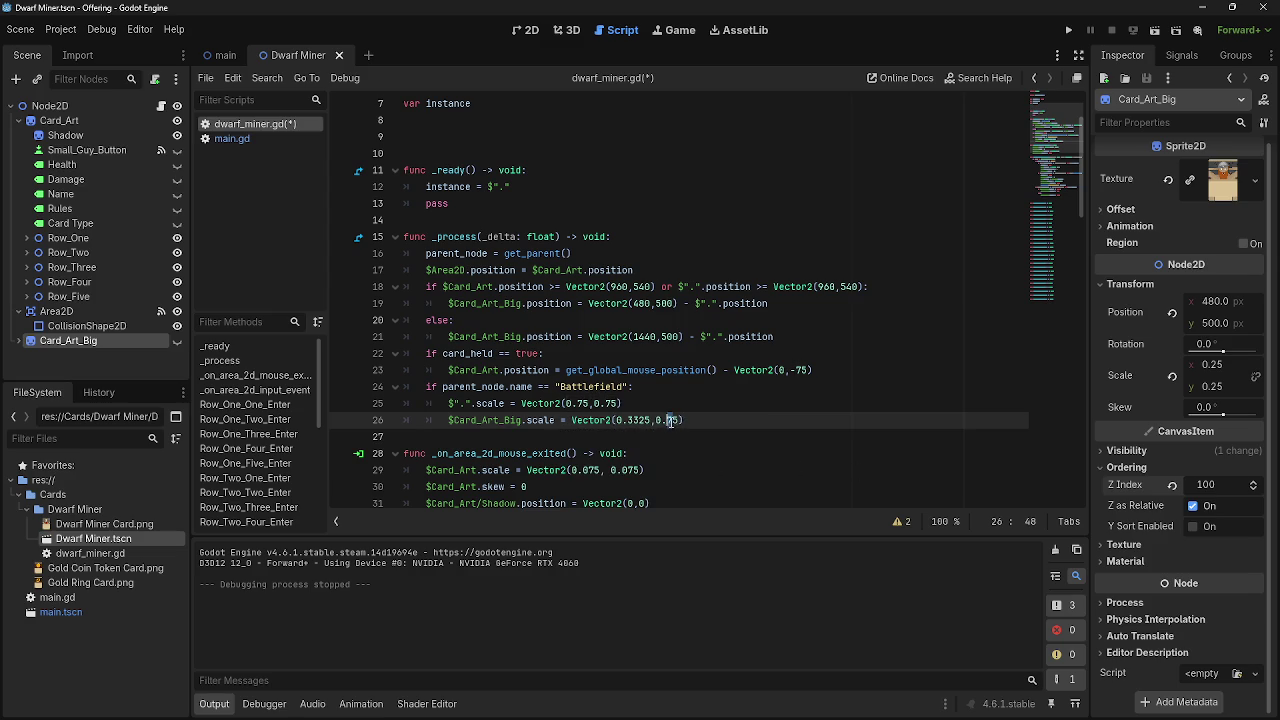
text(3325))
click(1070, 30)
mouse_move(640, 665)
mouse_down()
mouse_move(622, 390)
mouse_move(626, 470)
mouse_up()
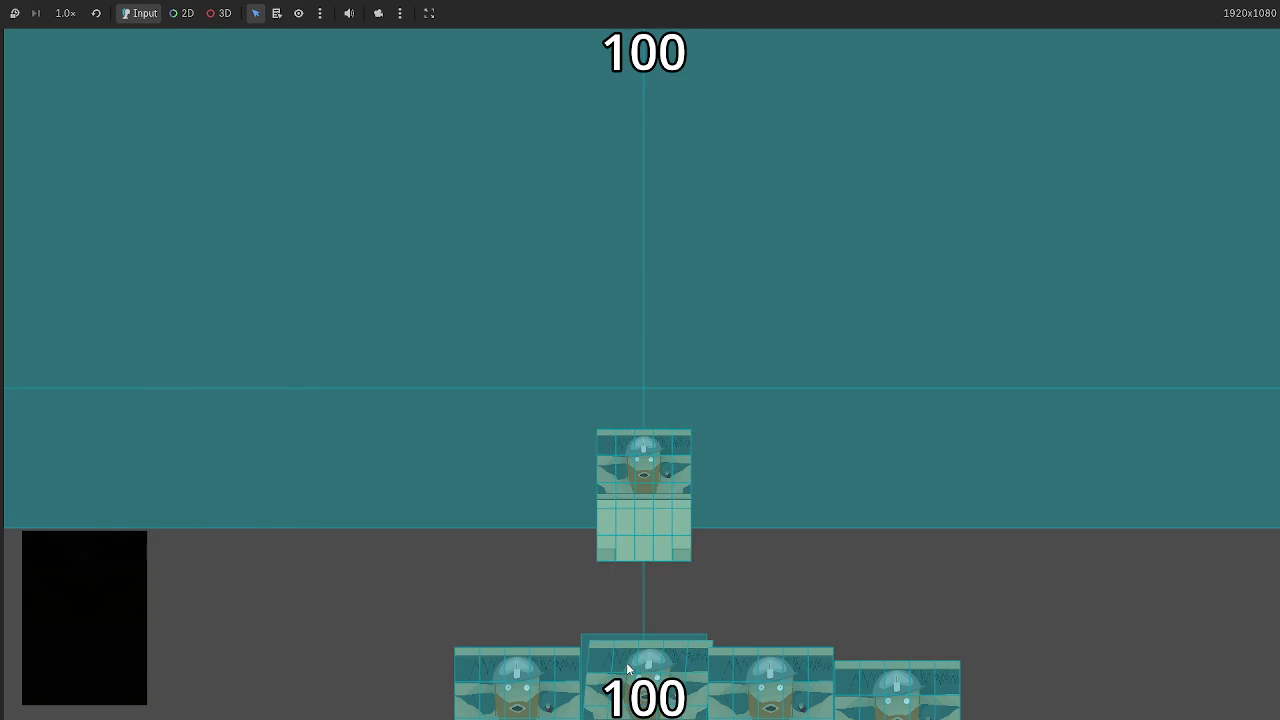
key(F8)
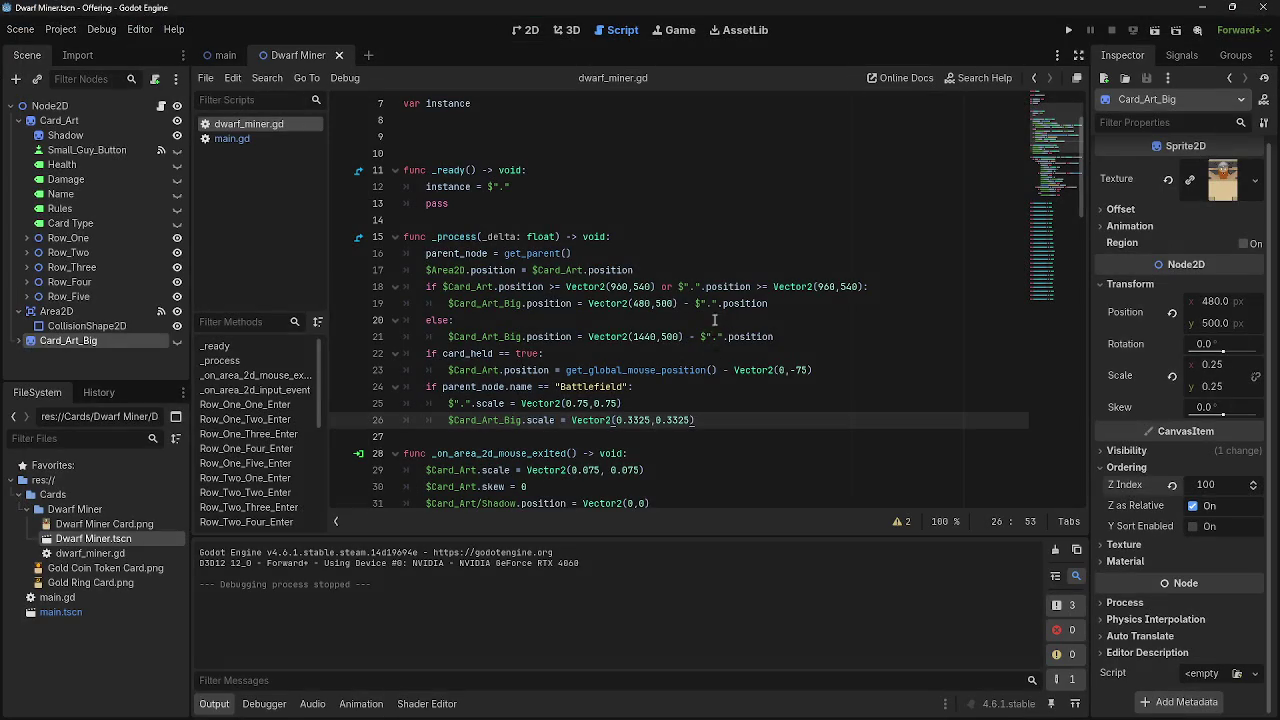
Delete the preview scale line, rerun the game, and play hand cards onto the battlefield
drag(695, 420, 404, 420)
key(BackSpace)
key(BackSpace)
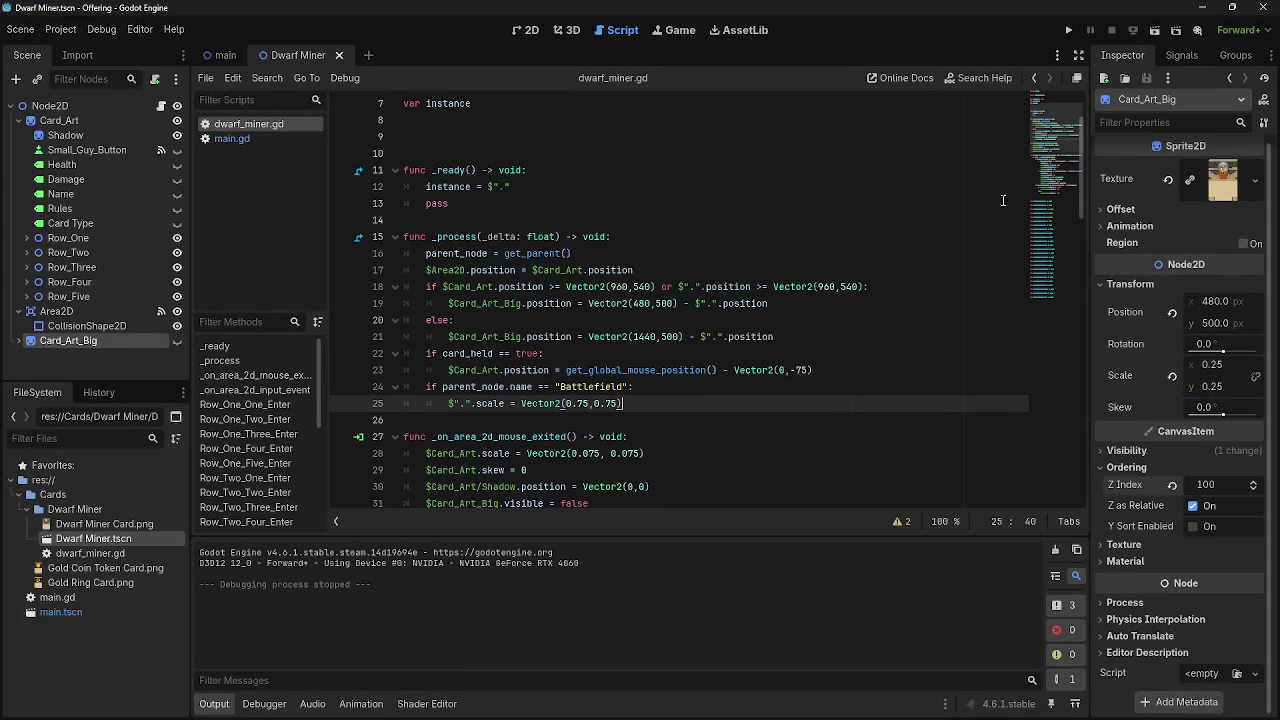
click(1068, 30)
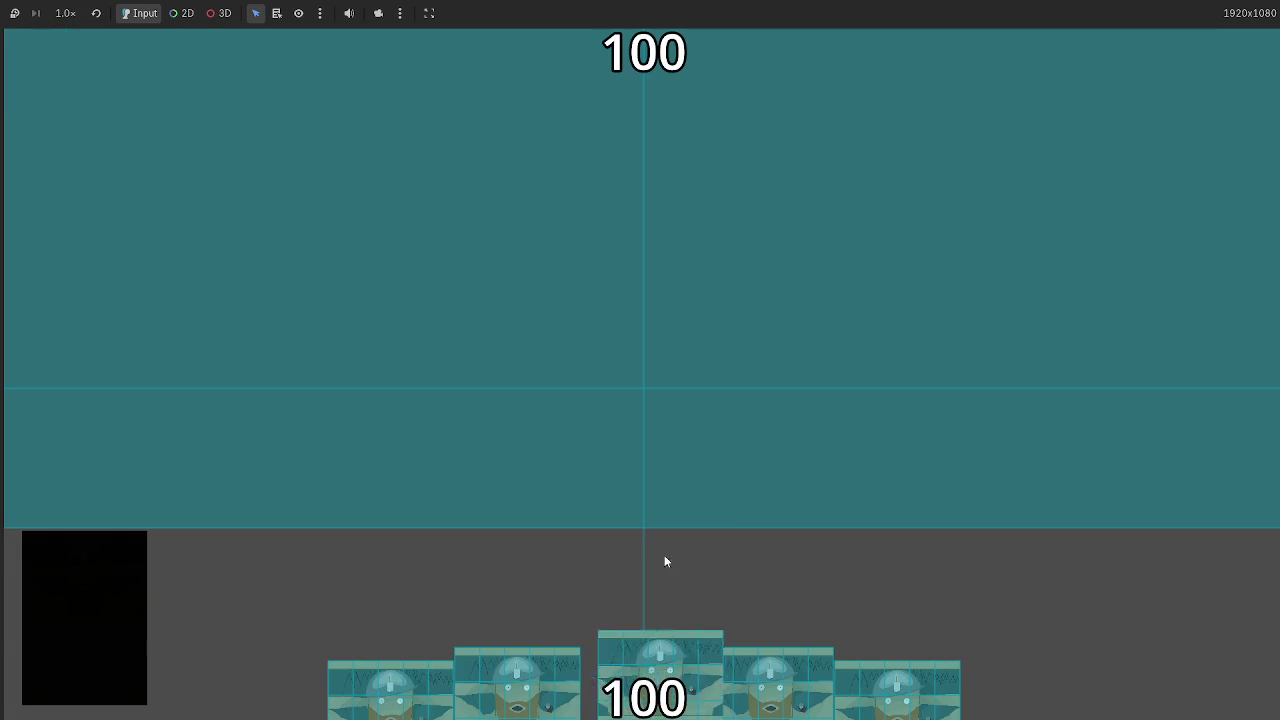
drag(650, 660, 655, 470)
mouse_move(636, 524)
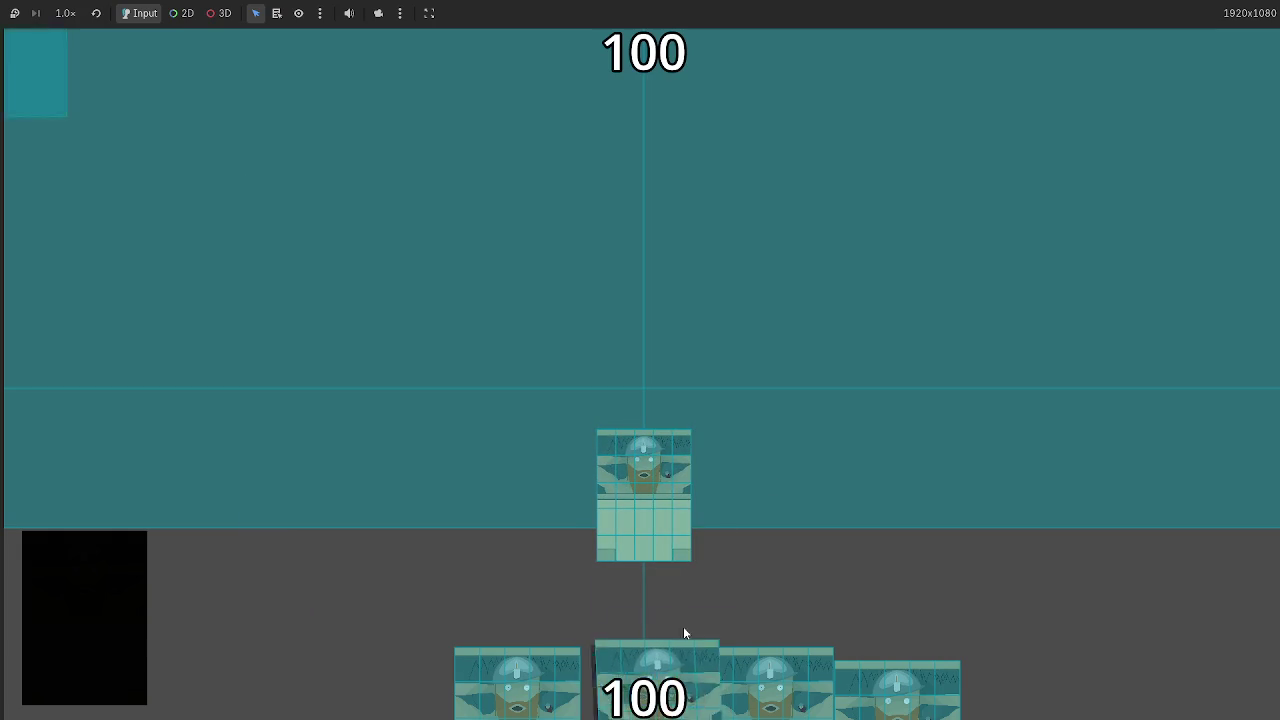
drag(643, 680, 740, 480)
drag(517, 680, 545, 480)
mouse_move(643, 680)
mouse_down()
mouse_move(640, 420)
mouse_move(776, 470)
mouse_move(643, 384)
mouse_up()
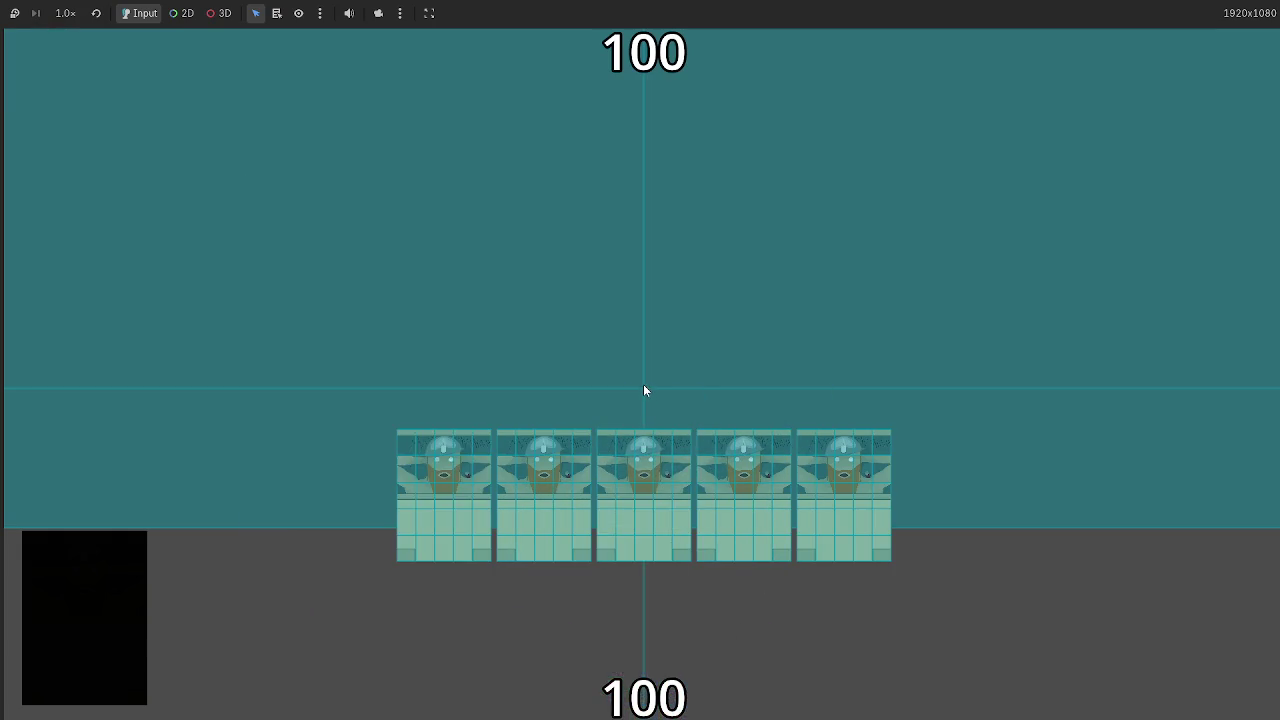
key(F8)
Make the Health, Damage, Name and Rules labels visible and test-run the game
click(177, 164)
click(177, 179)
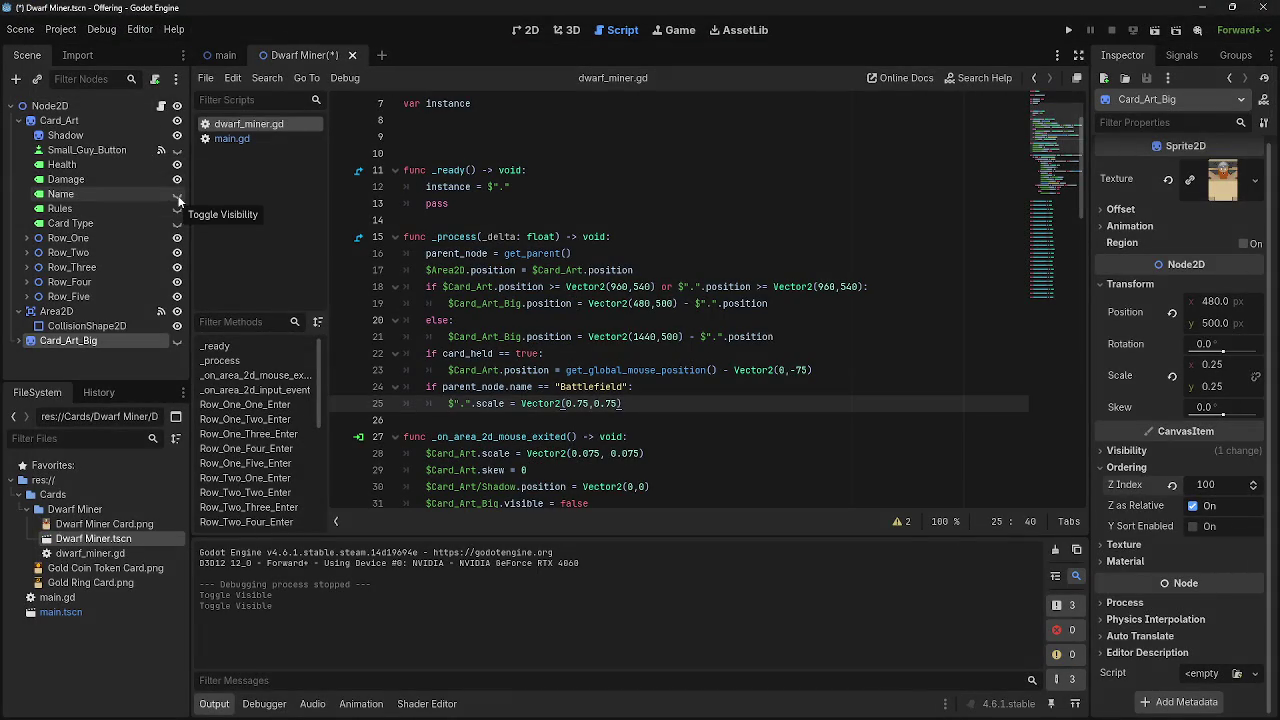
click(177, 194)
click(177, 208)
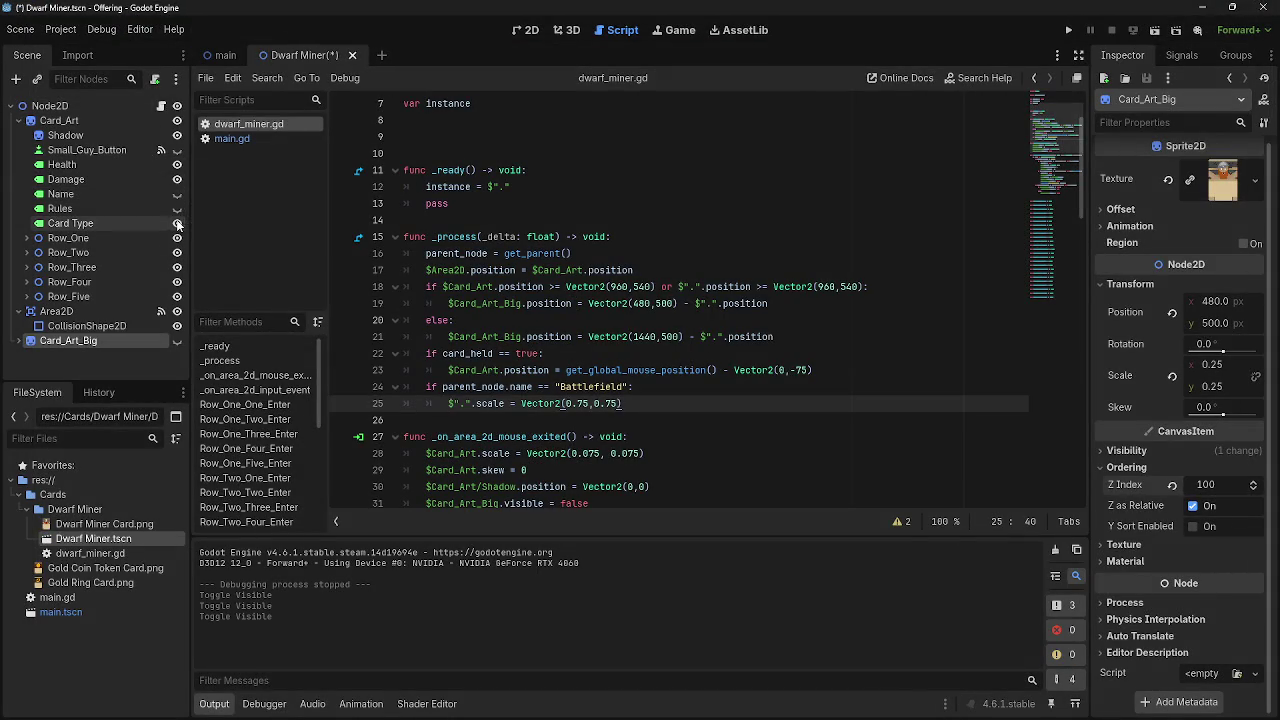
click(1068, 30)
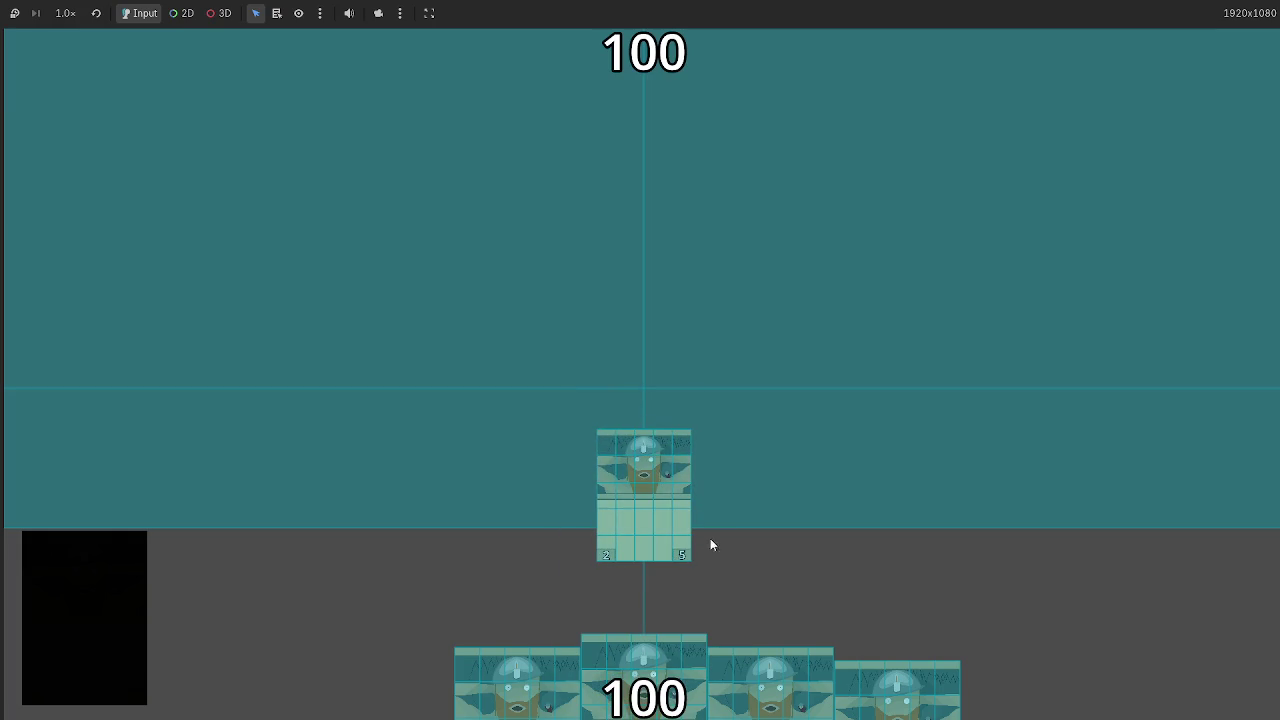
key(F8)
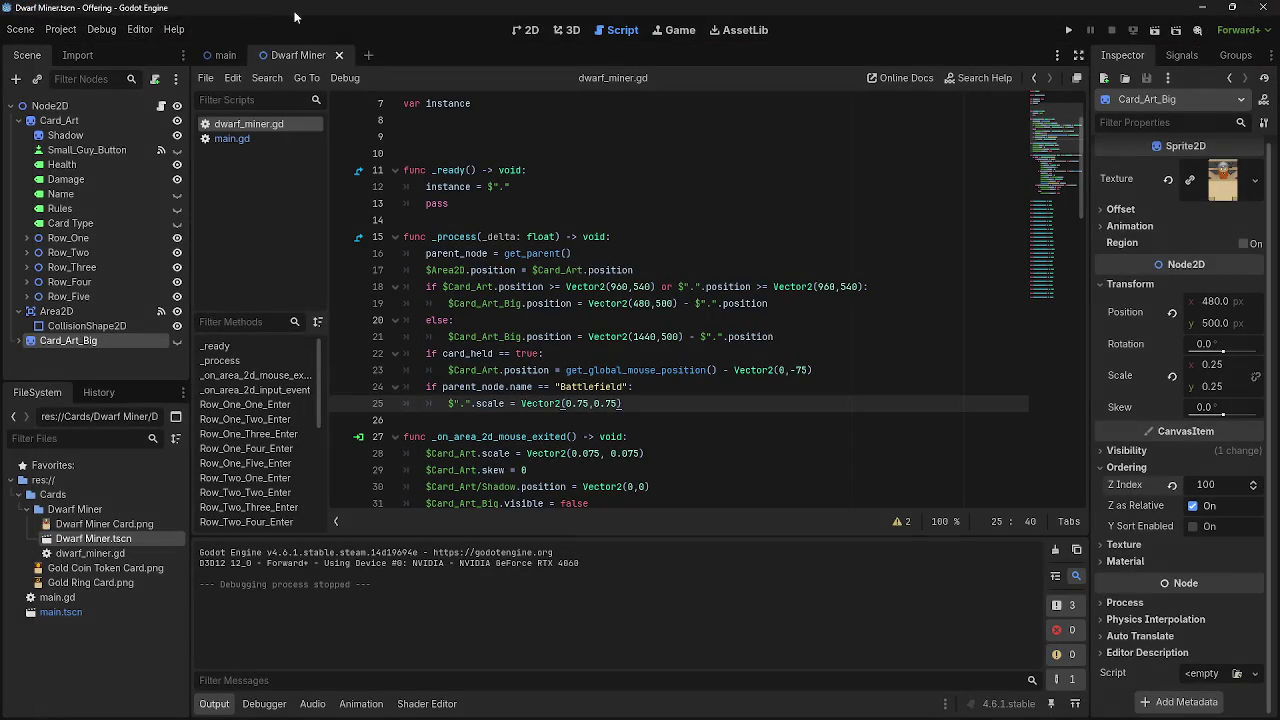
Rerun the game to check the card labels, then return to the script editor
click(102, 29)
click(387, 38)
click(1075, 35)
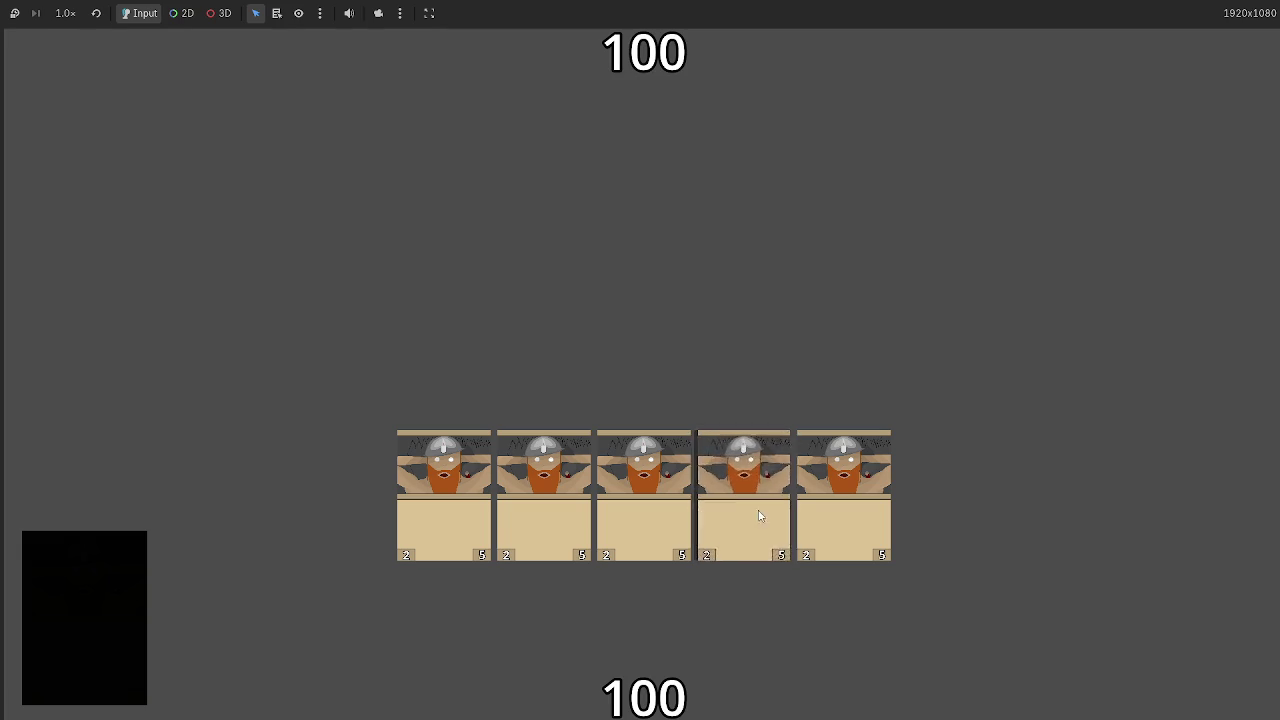
mouse_move(751, 478)
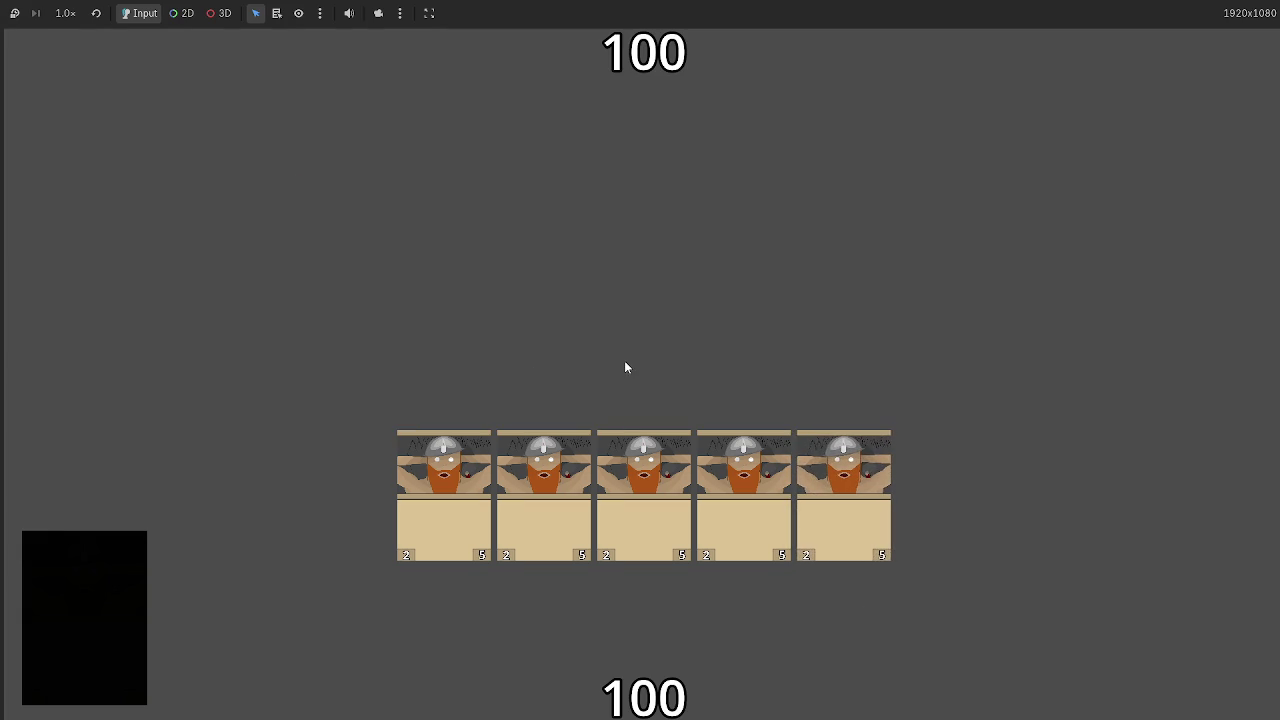
key(F8)
click(530, 31)
click(614, 31)
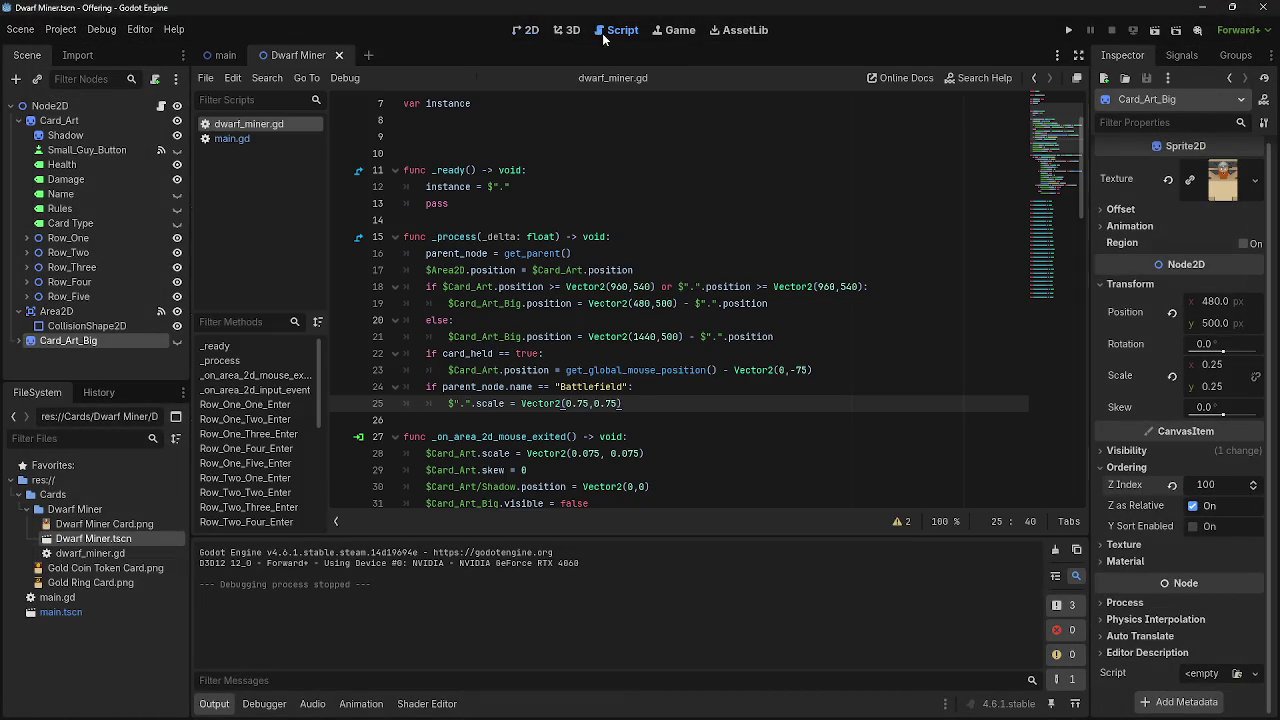
Look over the main.gd and dwarf_miner.gd scripts
click(214, 61)
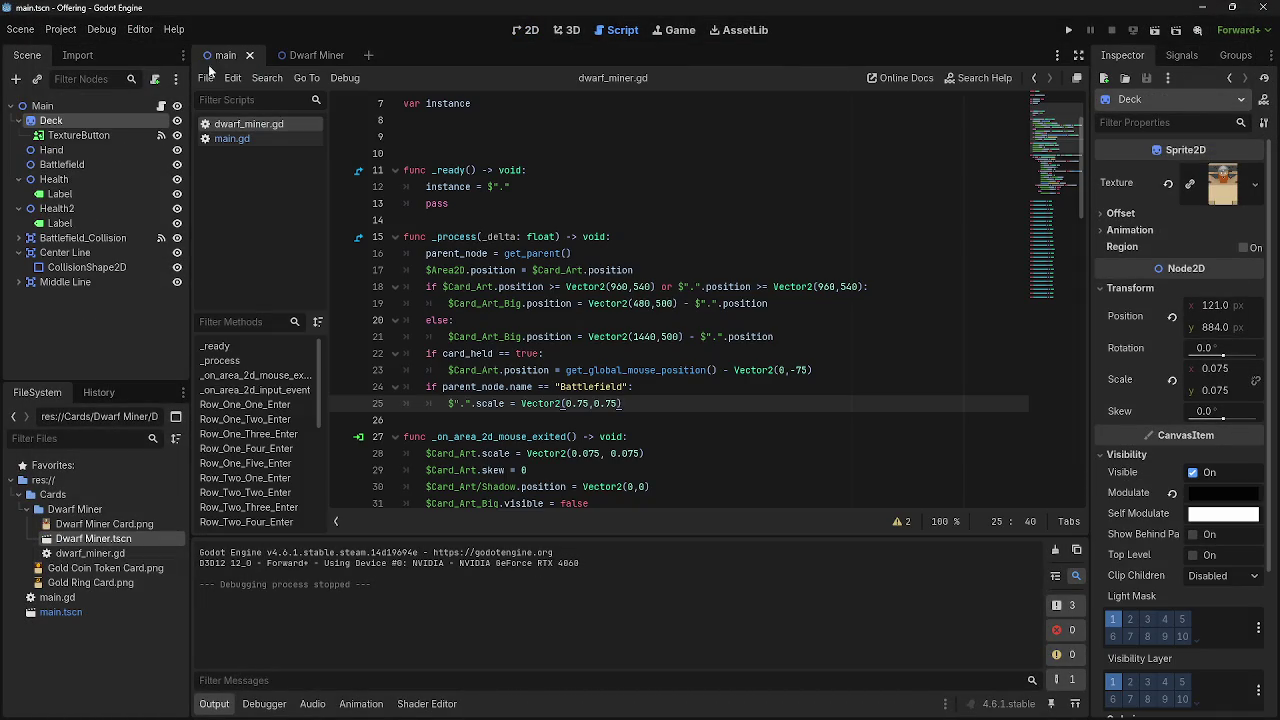
scroll(630, 362, down, 6)
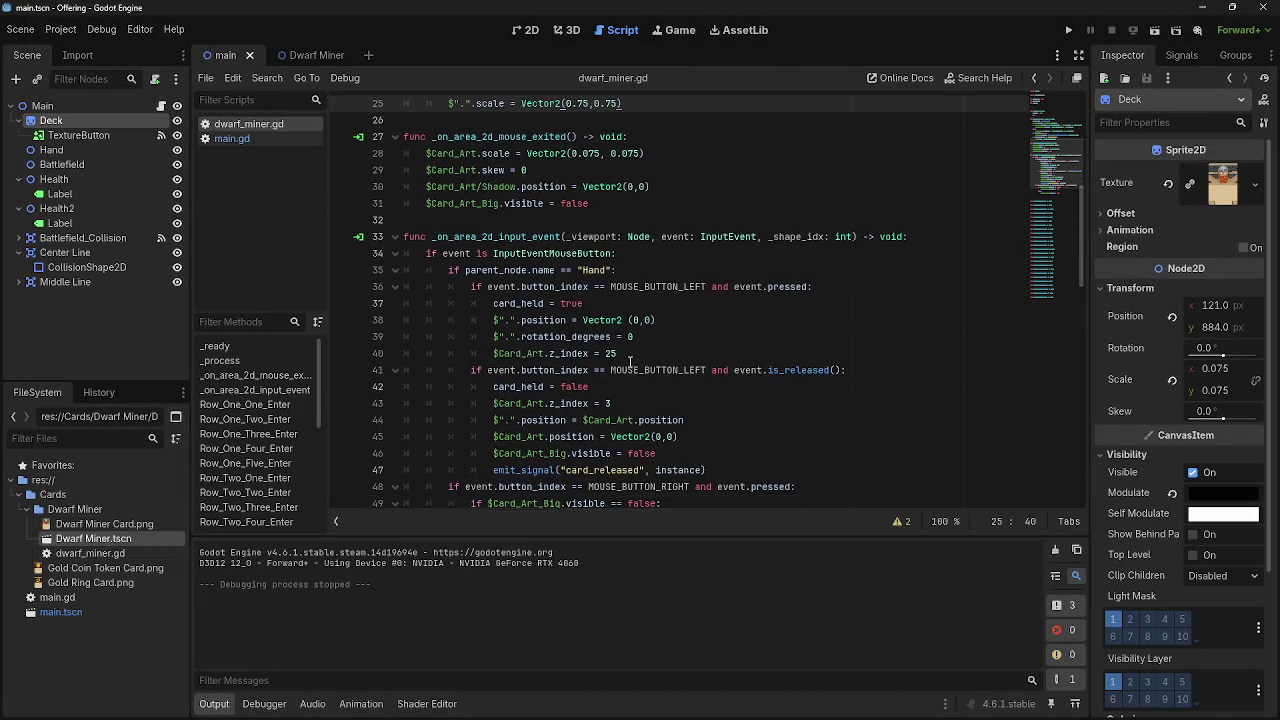
scroll(630, 362, up, 8)
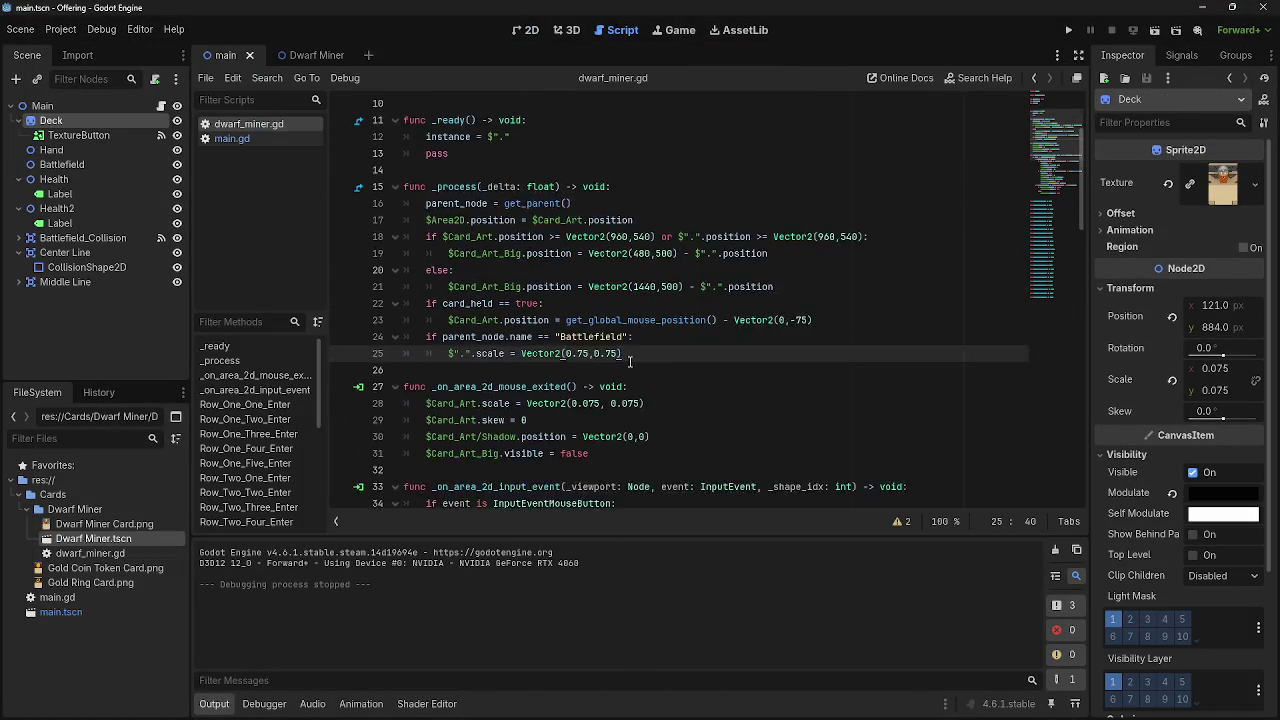
click(225, 138)
scroll(581, 295, up, 3)
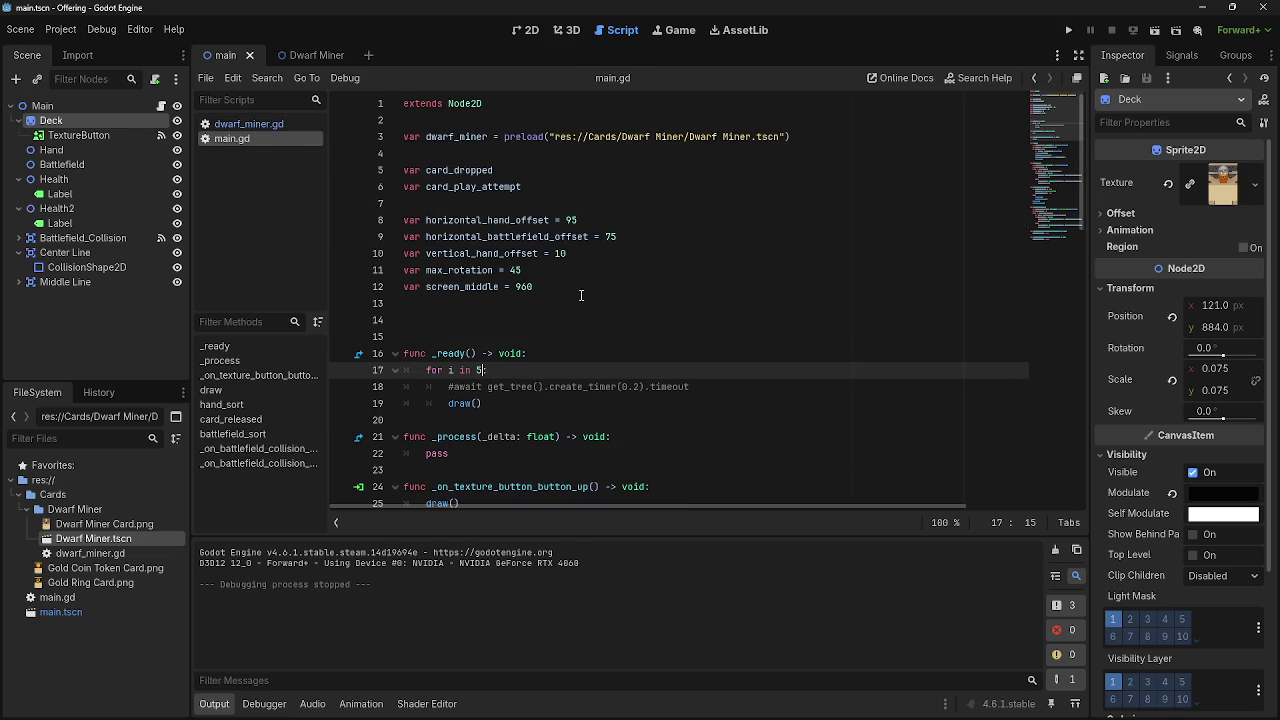
click(260, 124)
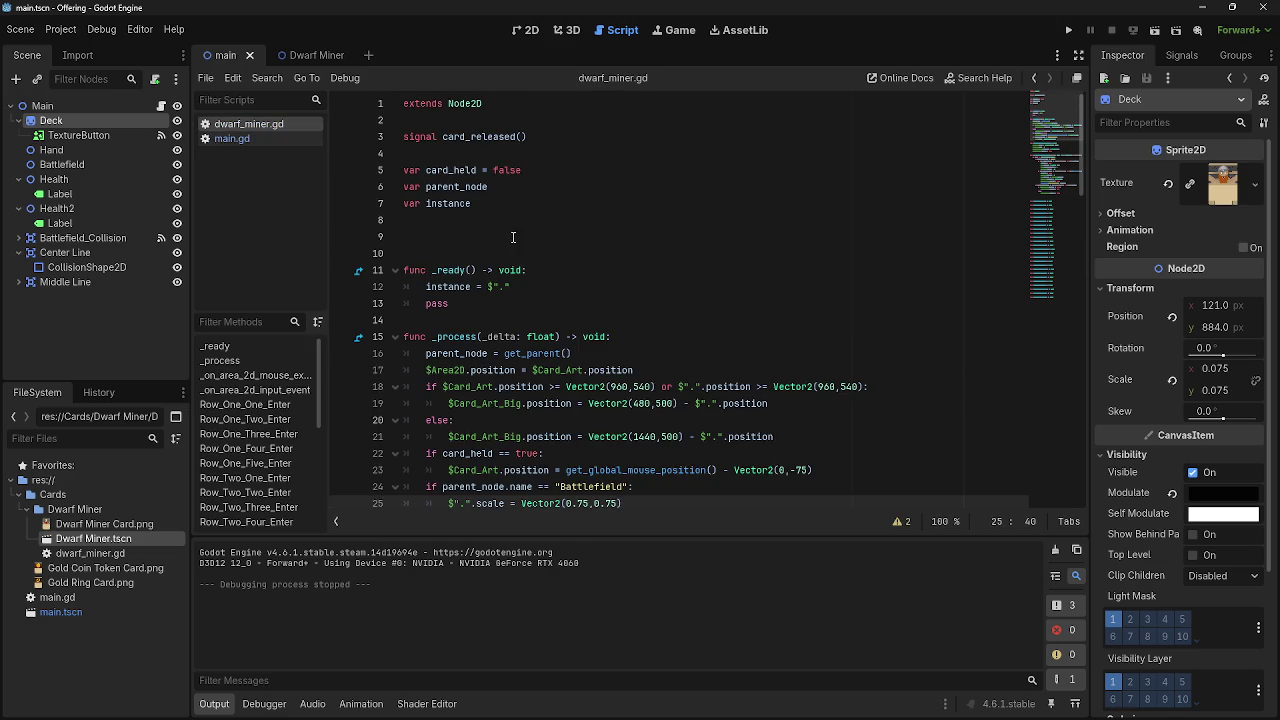
scroll(511, 236, down, 12)
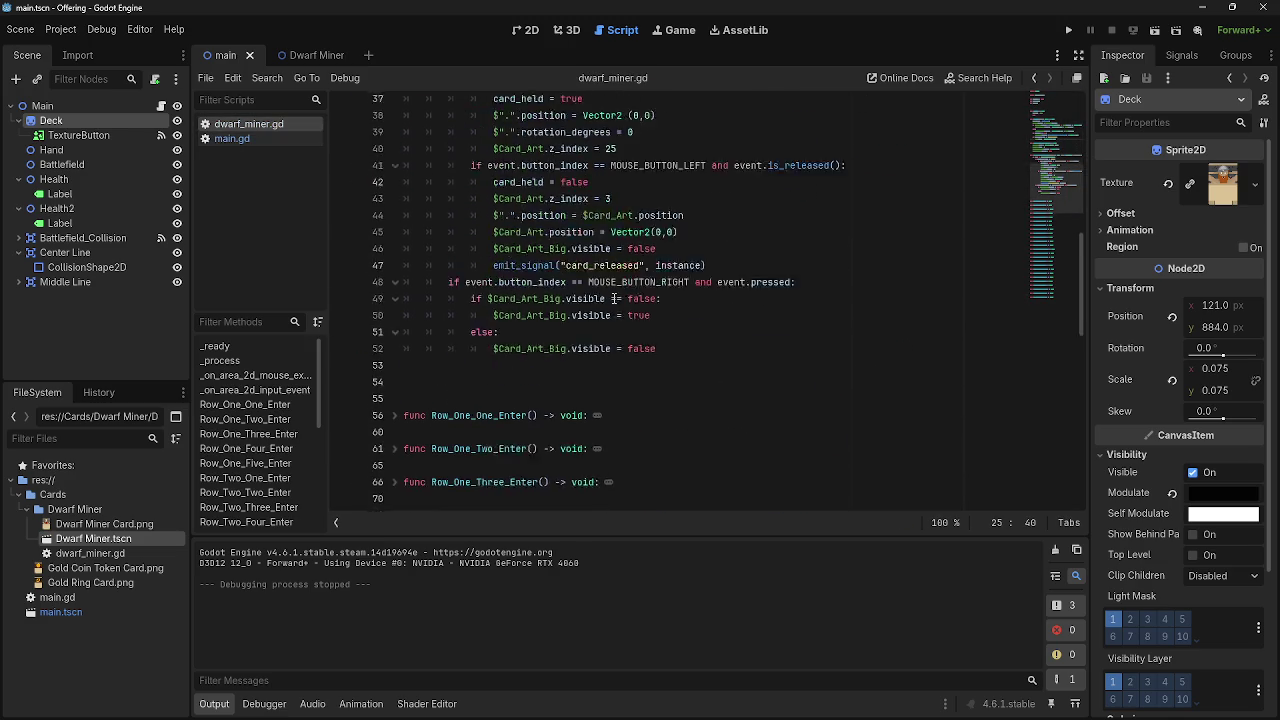
scroll(606, 296, up, 5)
Select the Deck sprite in the 2D view, undoing an accidental TextureButton move
click(526, 30)
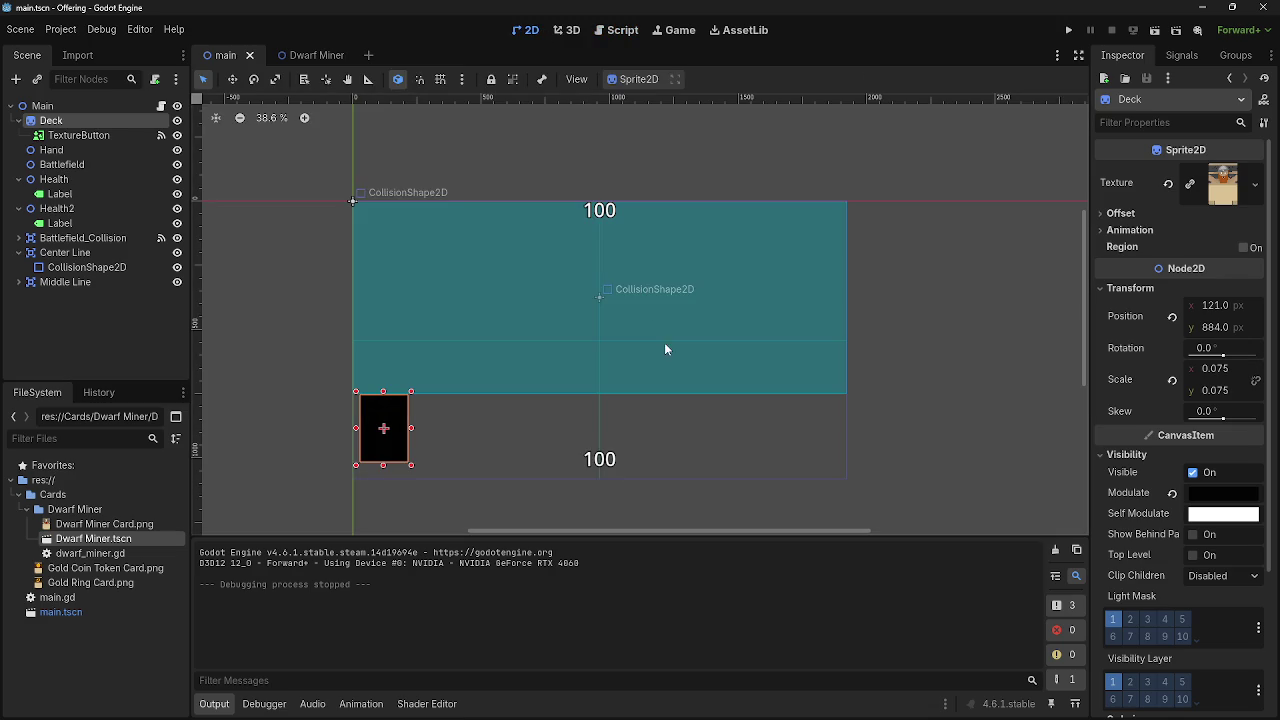
click(427, 434)
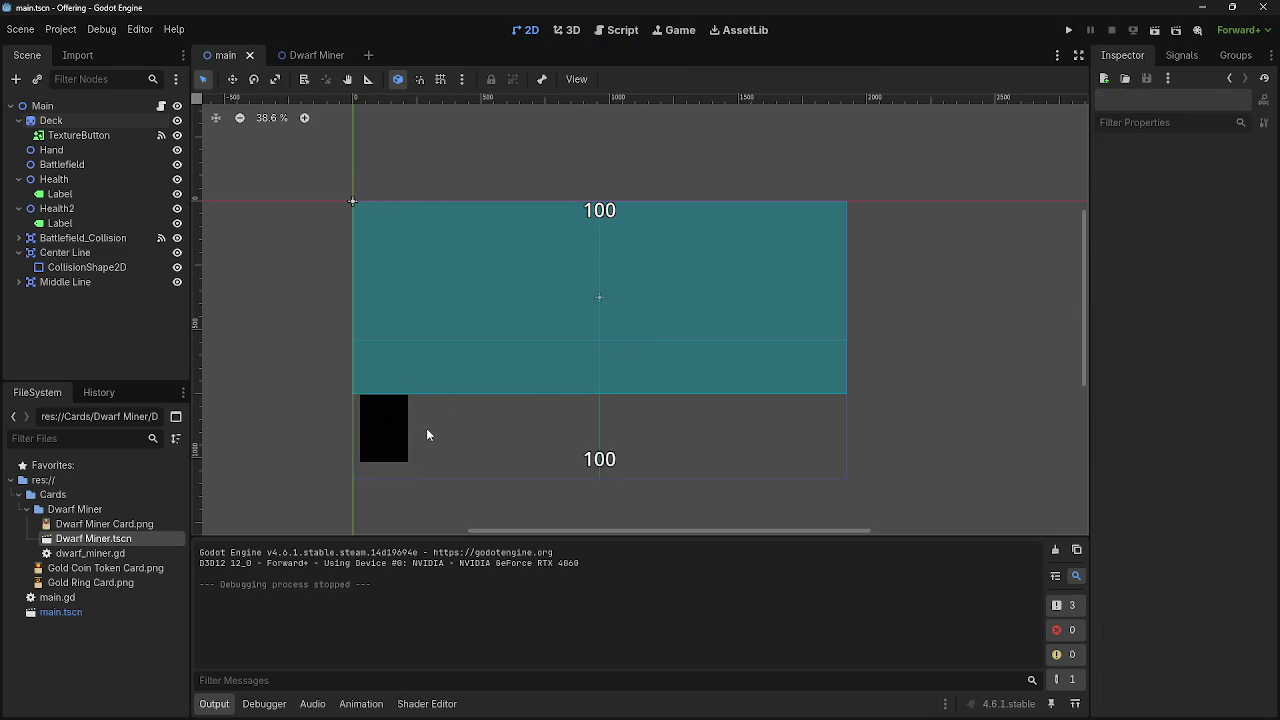
click(377, 408)
drag(388, 427, 387, 430)
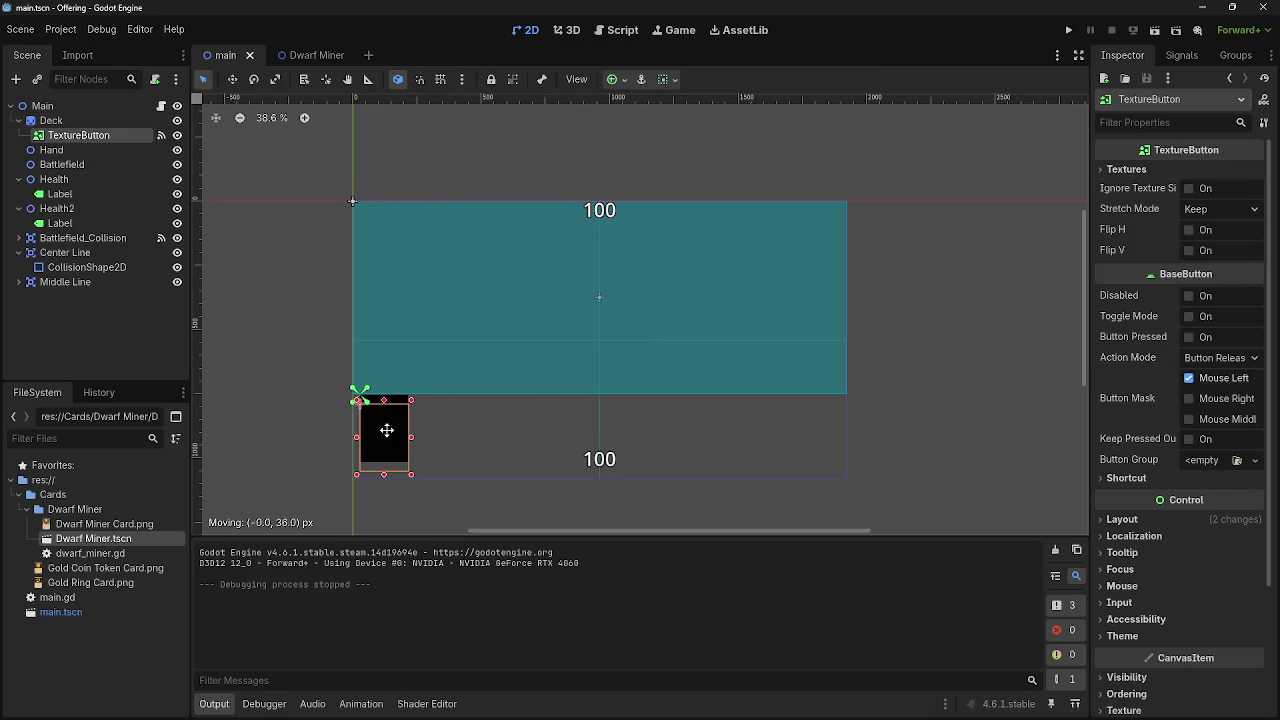
click(386, 420)
key(ctrl+z)
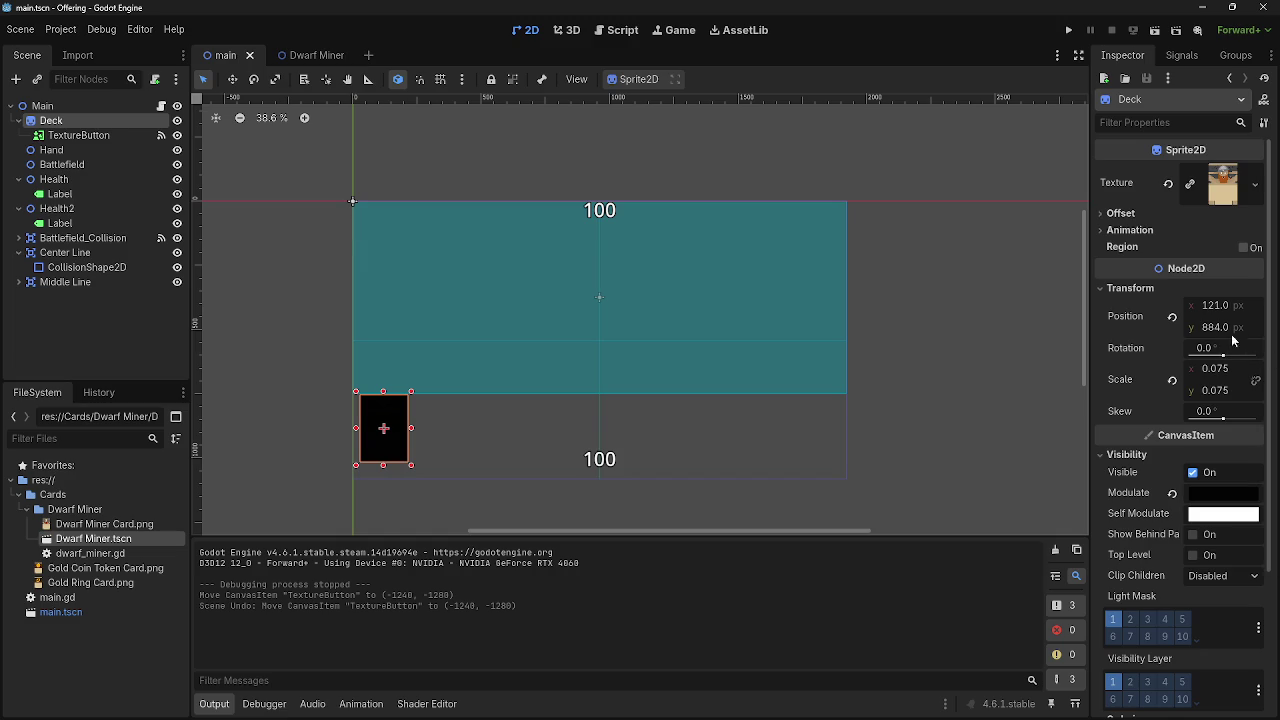
Adjust the Deck position to about x 104.205, y 897.79, test-running after each change
mouse_move(1218, 327)
mouse_down()
mouse_move(1244, 327)
mouse_move(1230, 327)
mouse_up()
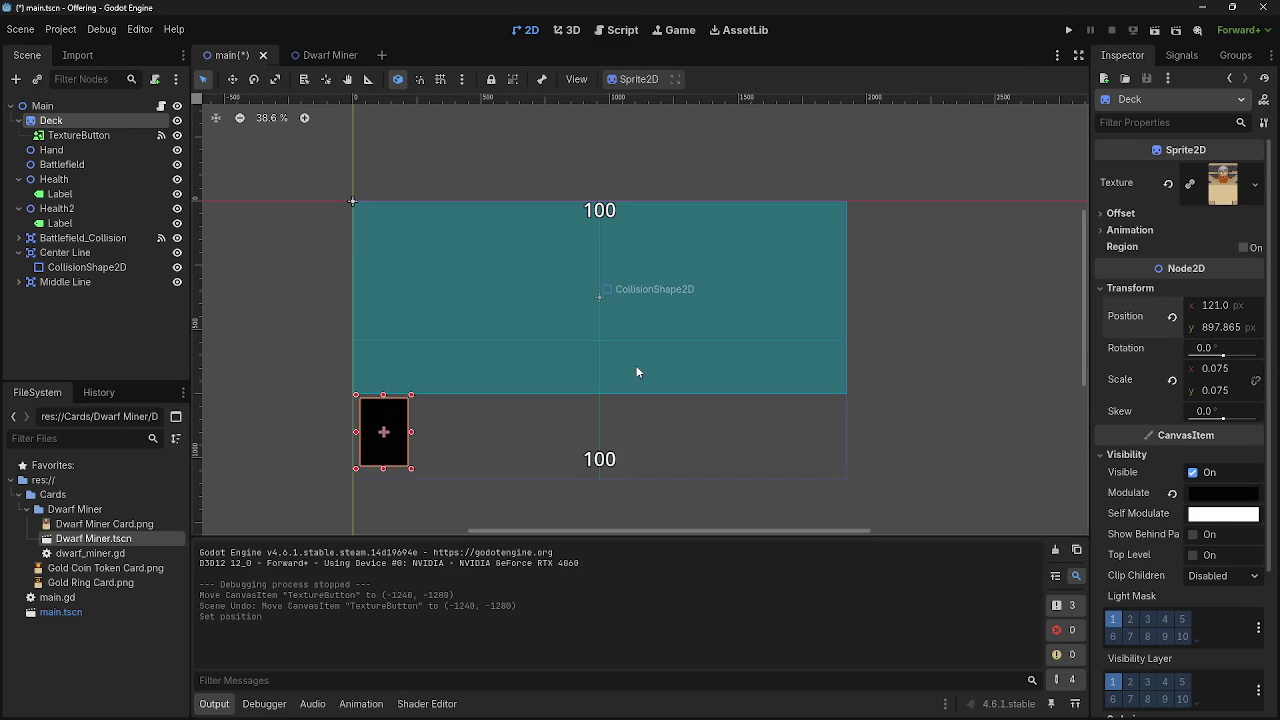
click(1068, 30)
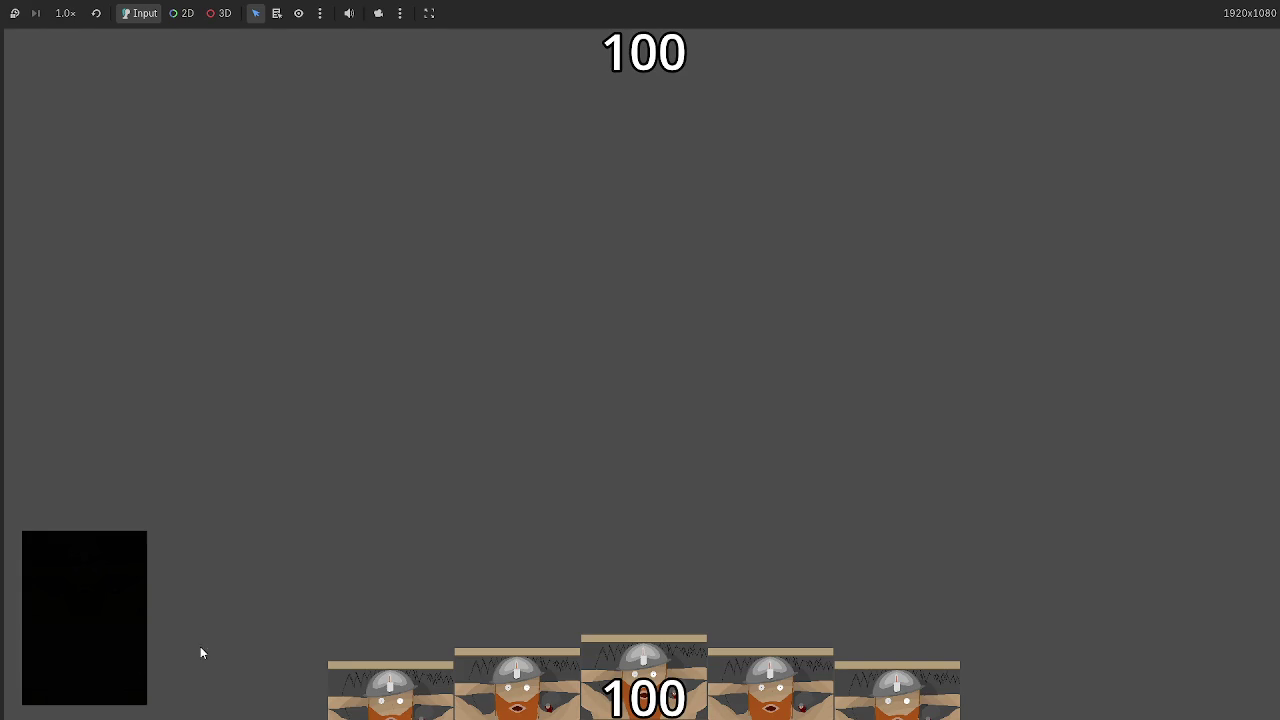
key(alt+F4)
drag(1222, 302, 1196, 302)
drag(1210, 327, 1224, 327)
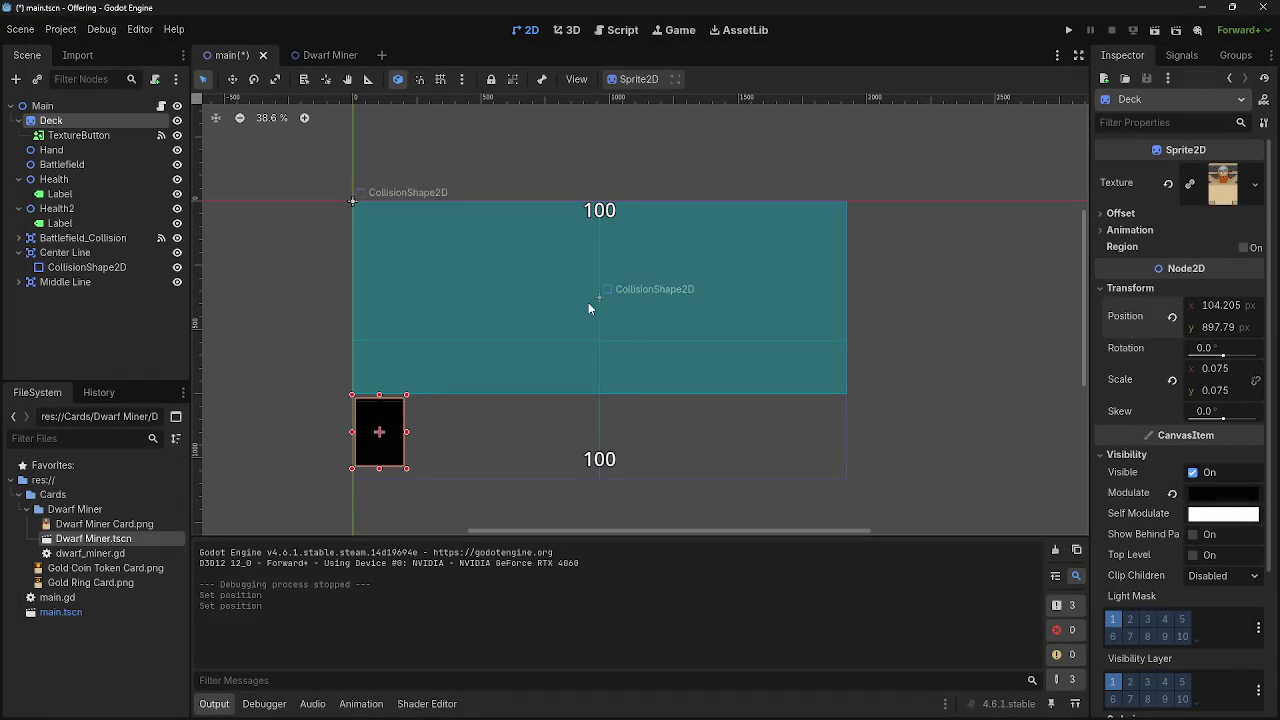
click(1068, 31)
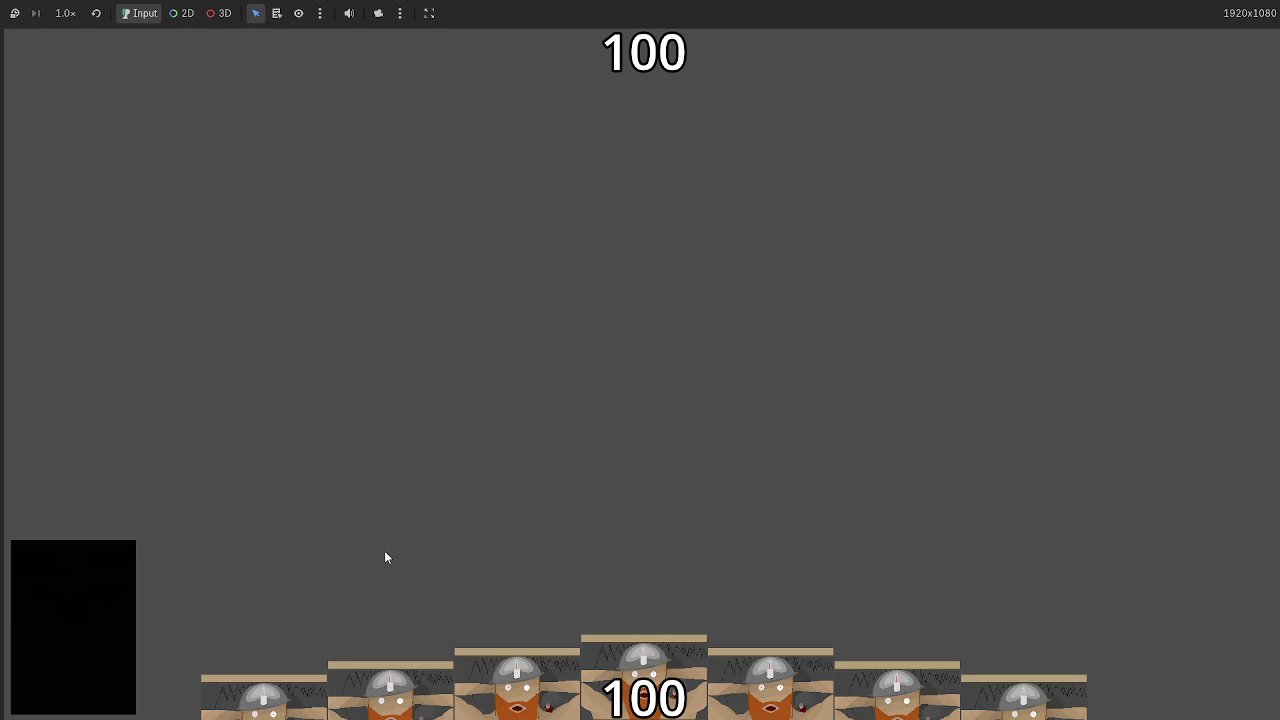
Play two dwarf cards from the hand, view a card's enlarged preview, then stop the game
click(645, 680)
click(645, 680)
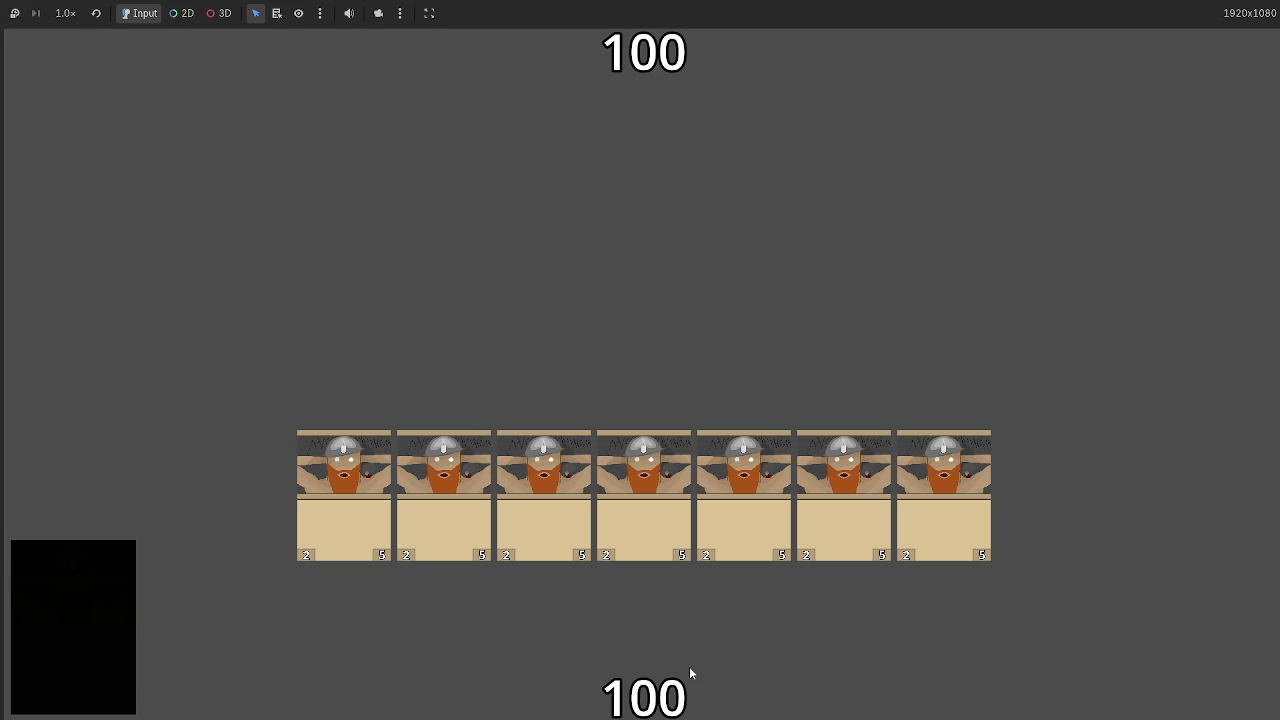
mouse_move(729, 483)
key(F8)
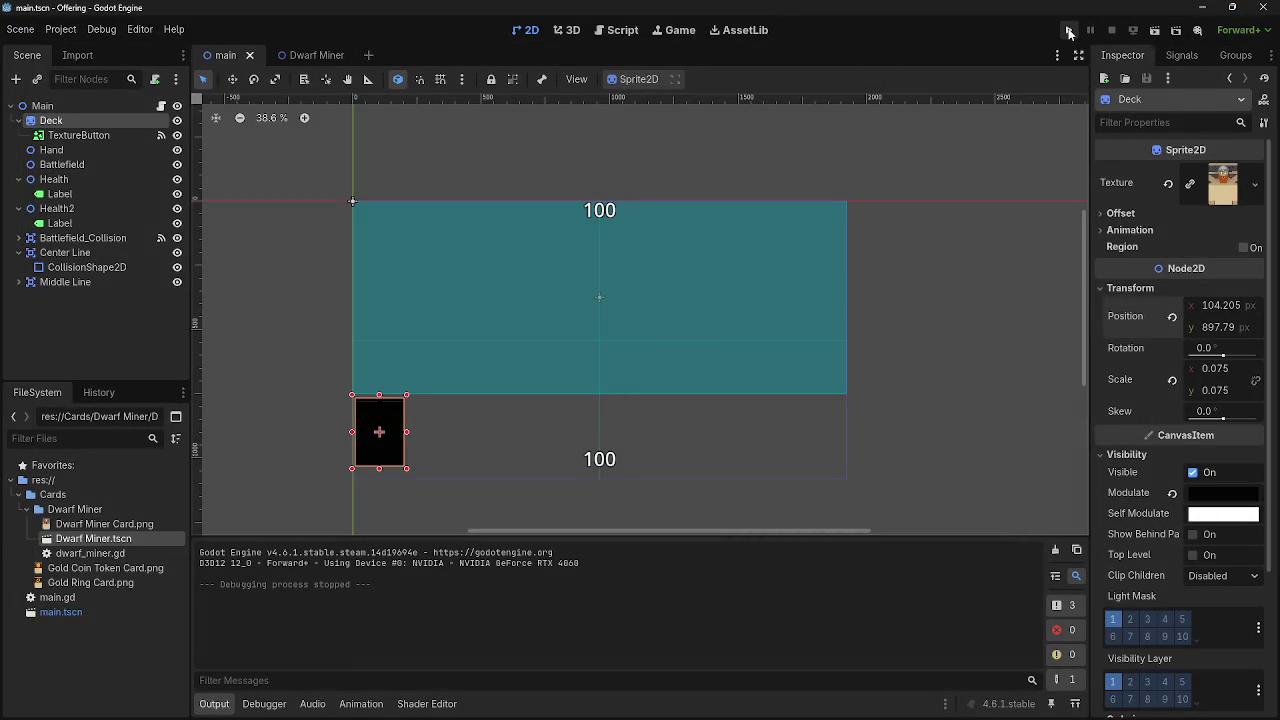
Uncomment the await timer on line 18 of main.gd and change its delay to 0.3
click(617, 30)
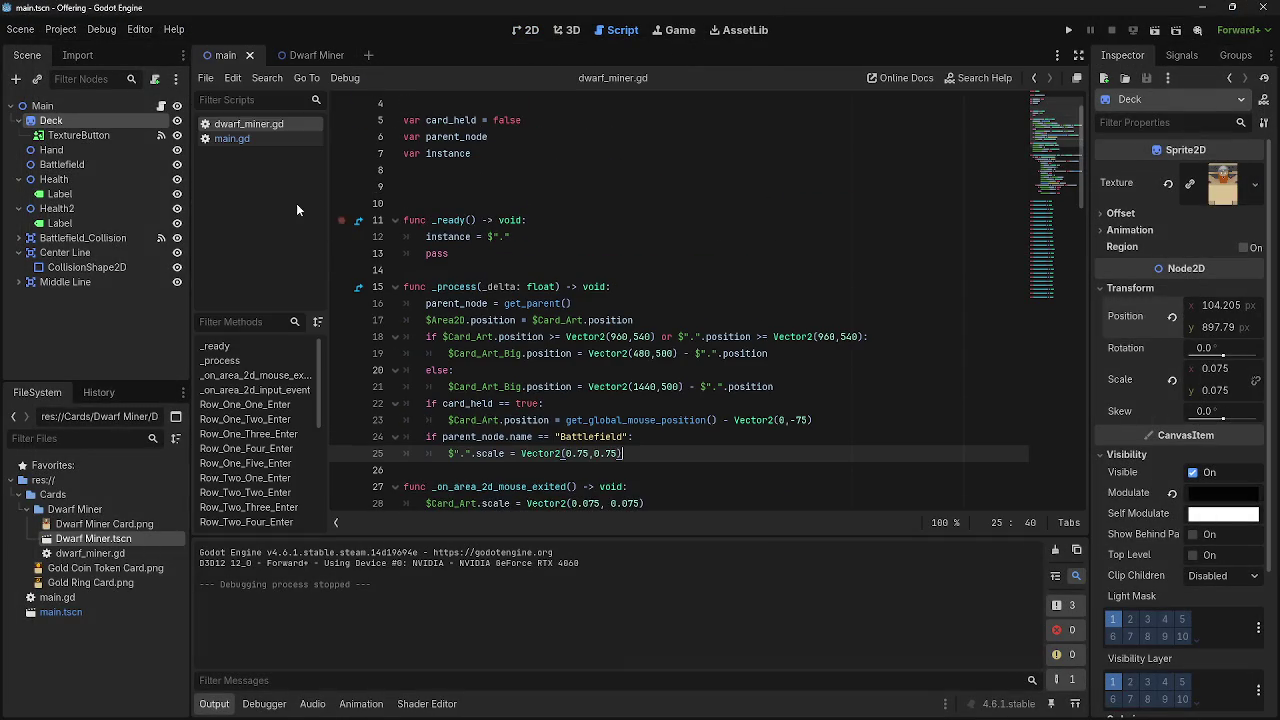
click(240, 139)
click(449, 387)
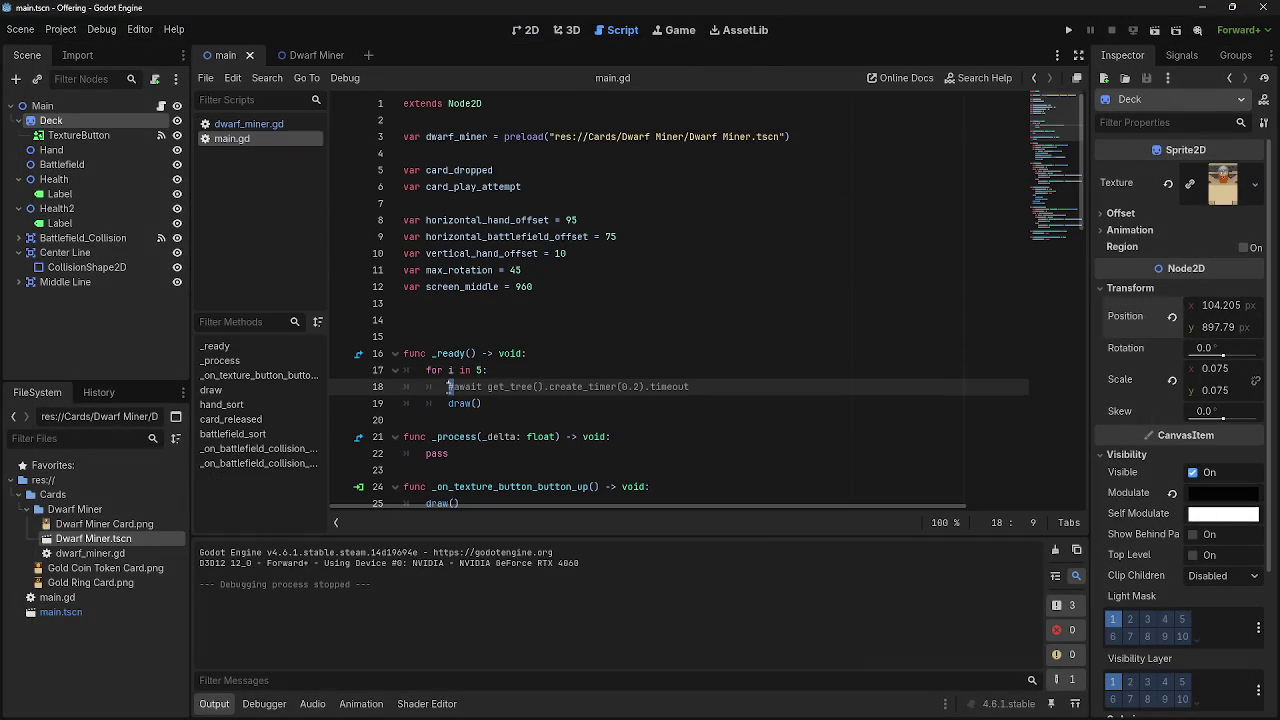
key(Delete)
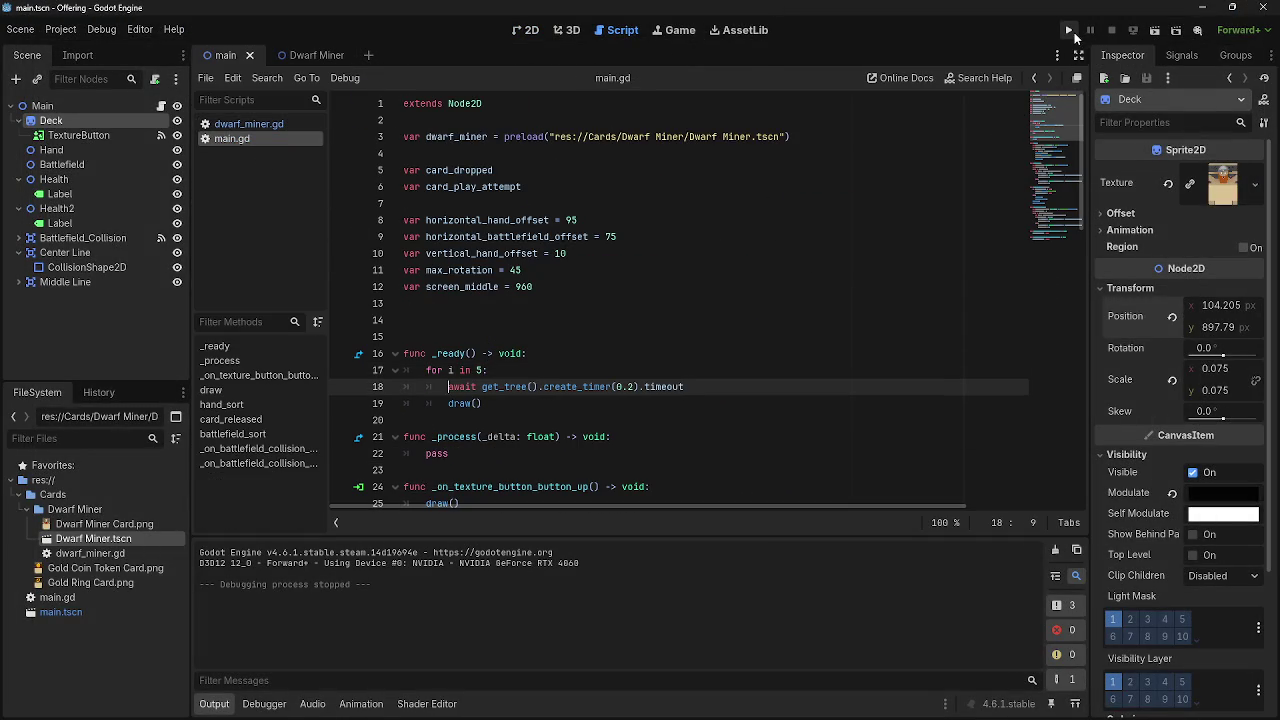
click(633, 387)
key(BackSpace)
text(3)
Run the game and drag hand cards onto the board
click(1068, 30)
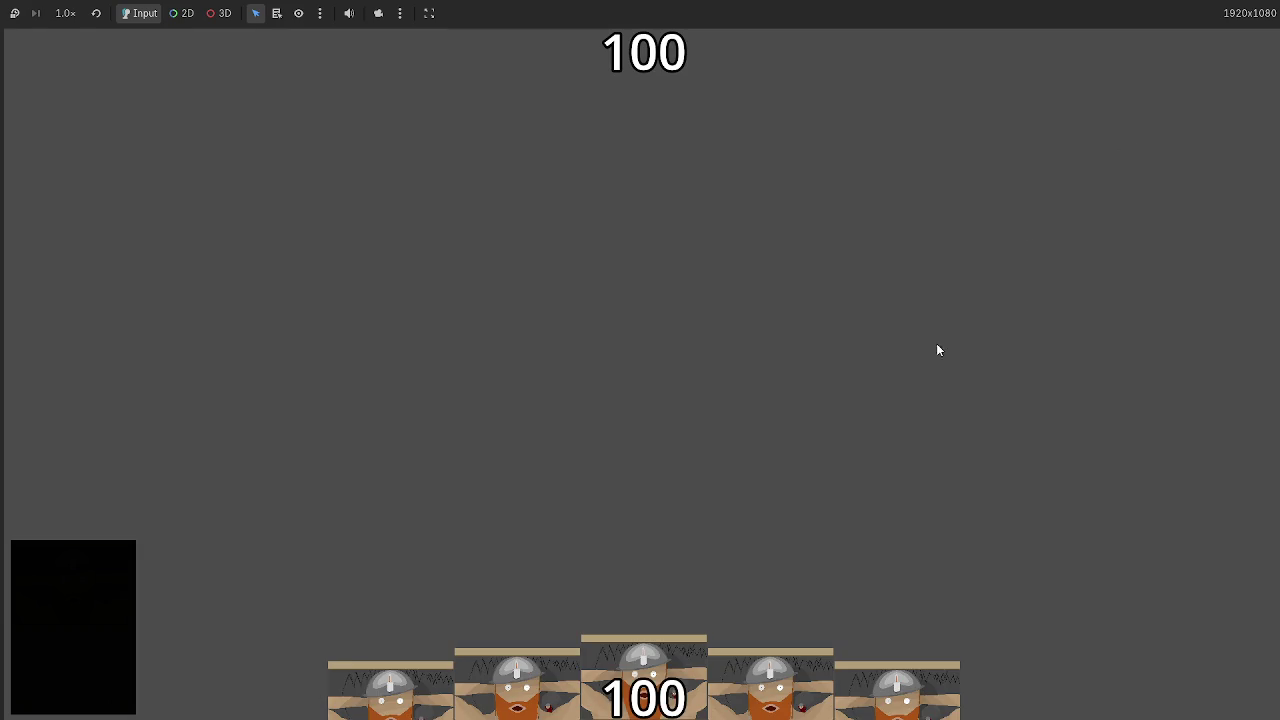
mouse_move(645, 660)
mouse_down()
mouse_move(640, 420)
mouse_move(665, 483)
mouse_move(758, 468)
mouse_up()
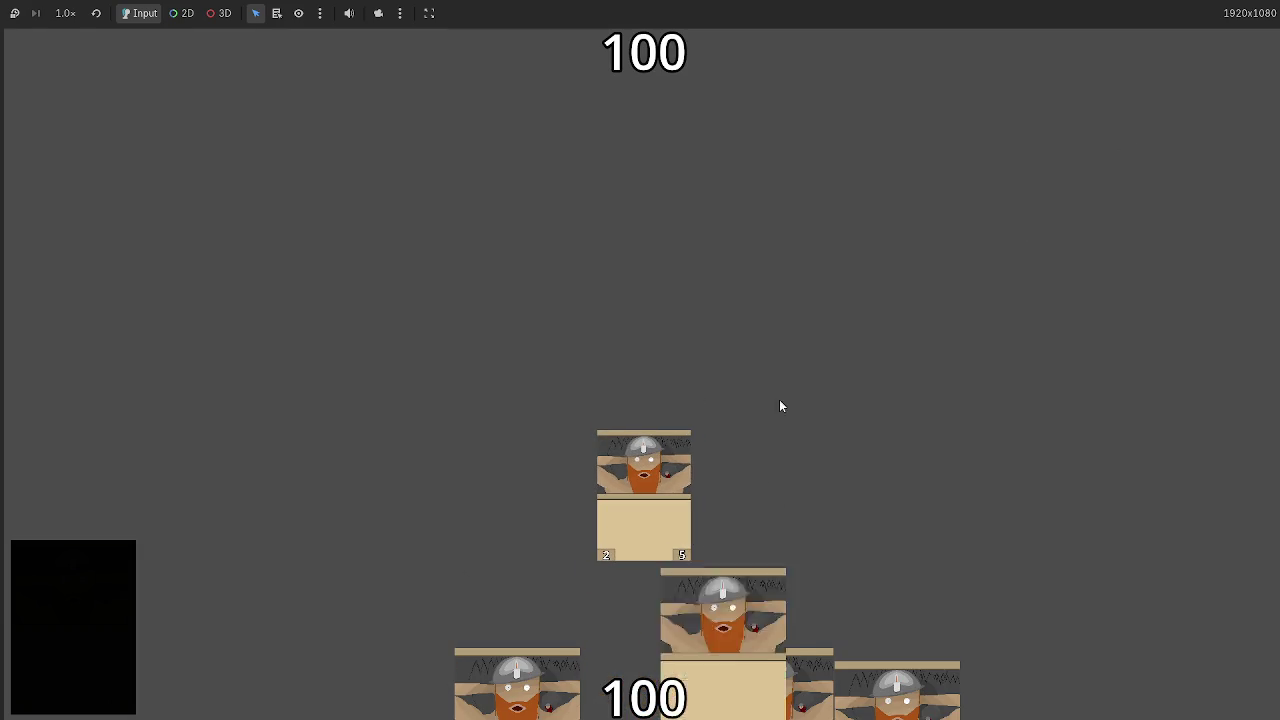
drag(700, 665, 419, 404)
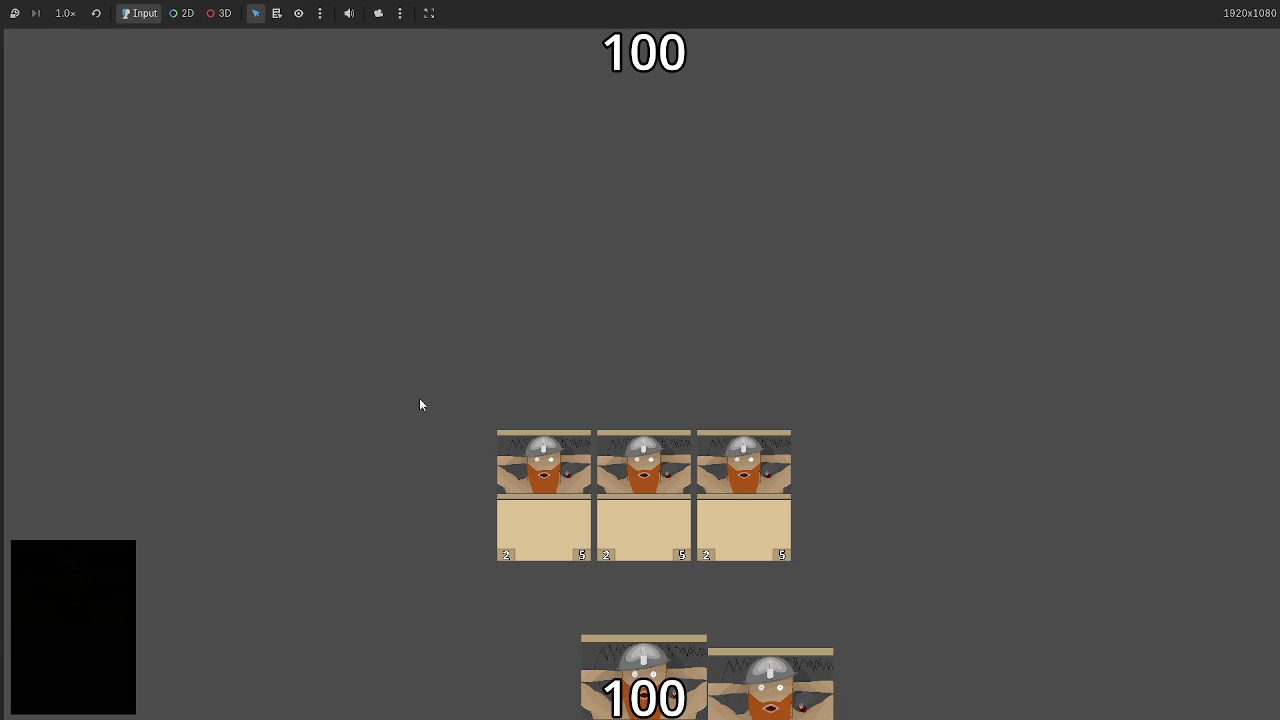